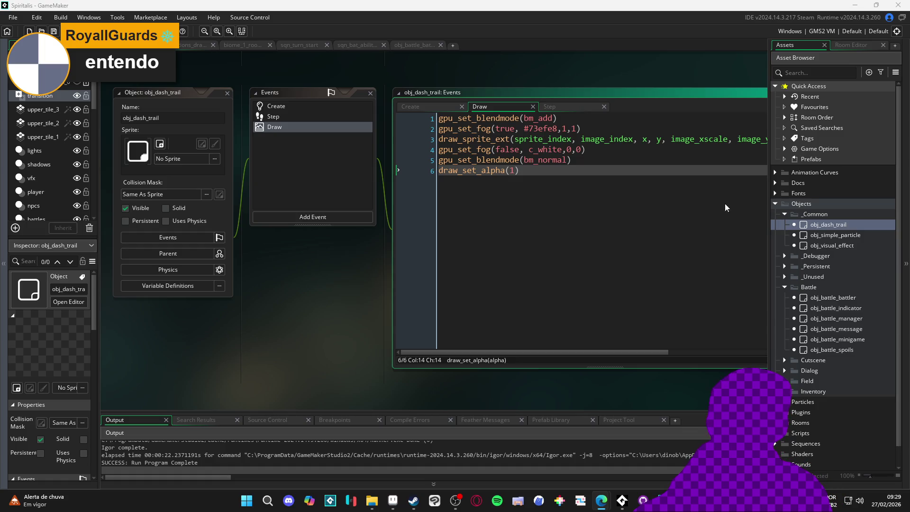
Launch the Figma desktop app from Start menu search and open the Spiritalis design file
left_click(247, 502)
type("ligma")
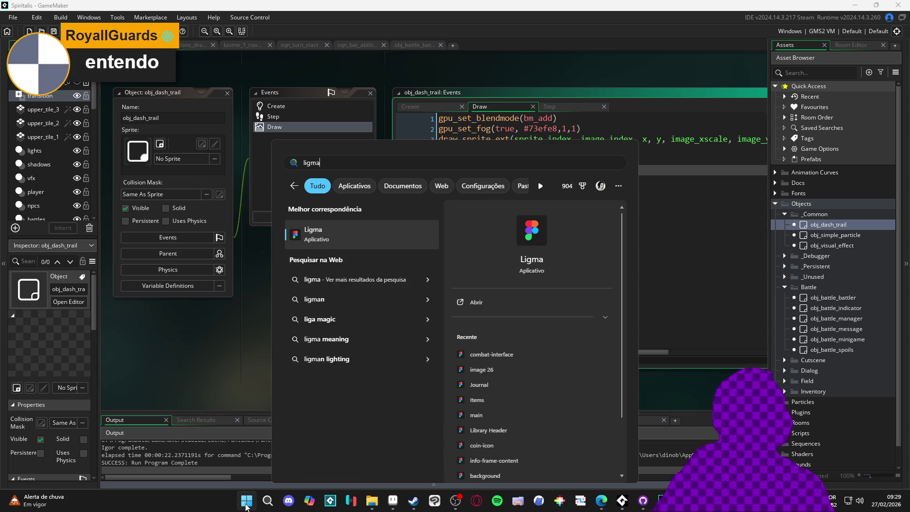
key("Escape")
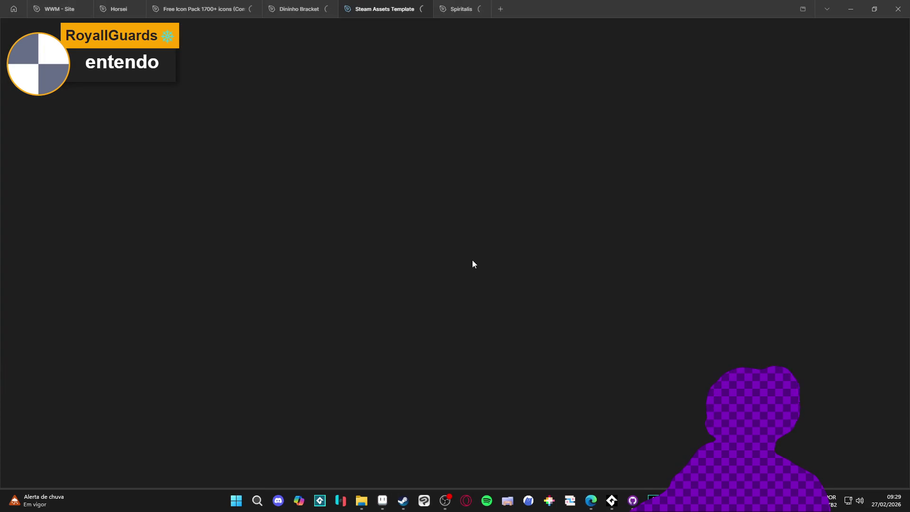
left_click(442, 3)
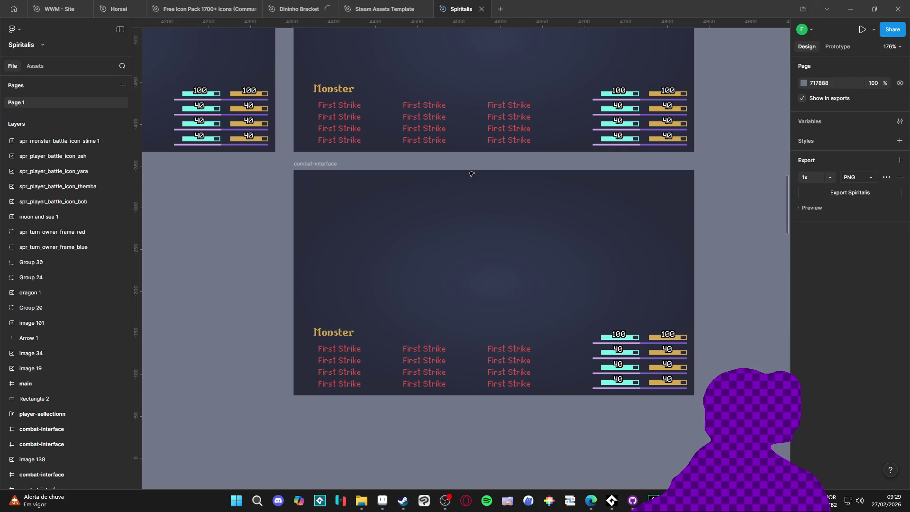
Find the lower combat-interface mockup on the canvas and duplicate it
scroll(598, 428, "right", 3)
scroll(598, 428, "up", 1)
scroll(599, 428, "down", 3, "ctrl")
scroll(607, 422, "up", 3, "ctrl")
scroll(583, 388, "down", 2)
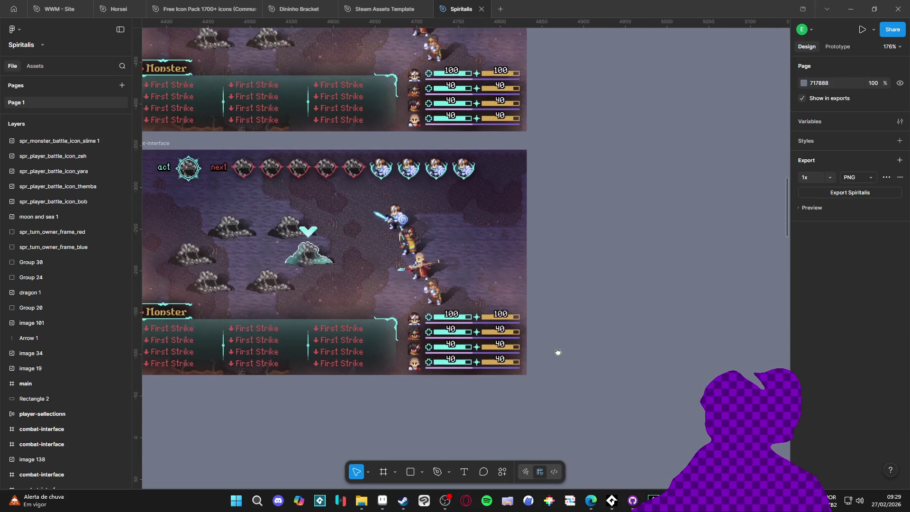
scroll(270, 428, "down", 5, "ctrl")
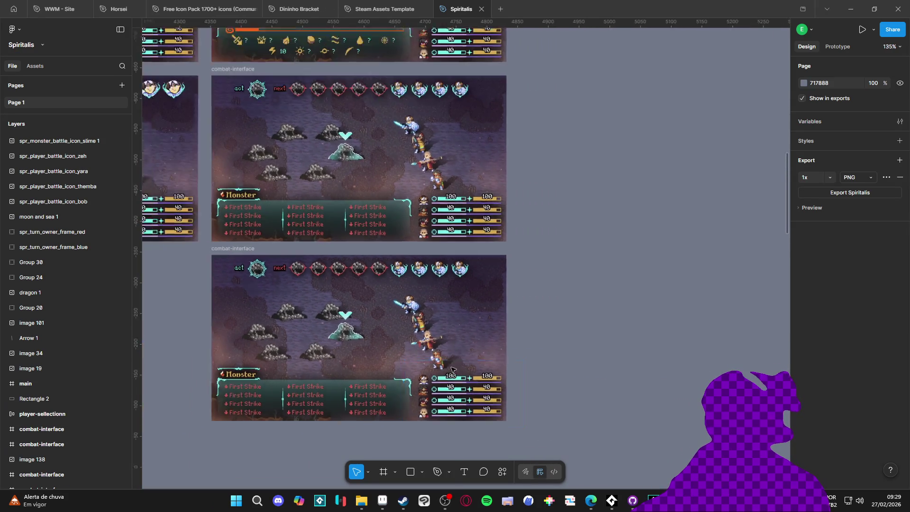
scroll(331, 352, "down", 10)
scroll(516, 282, "left", 10)
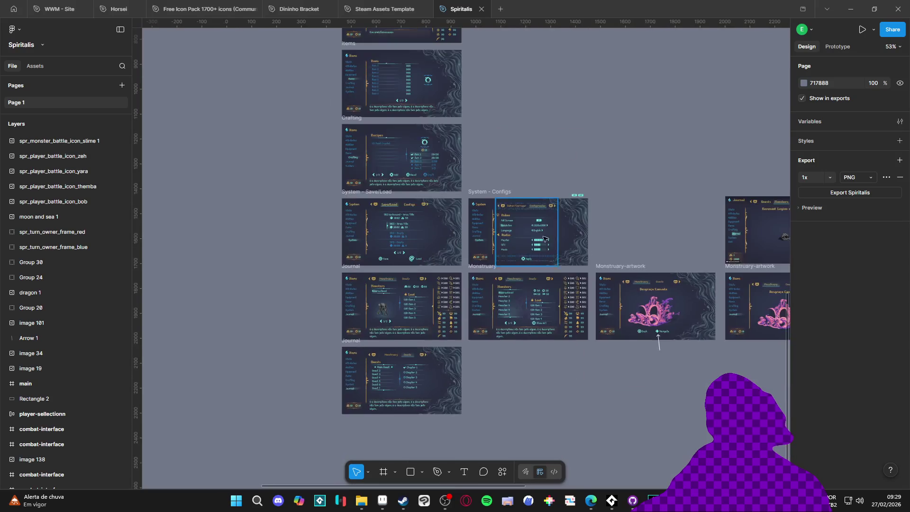
scroll(524, 209, "up", 10)
scroll(339, 289, "up", 5, "ctrl")
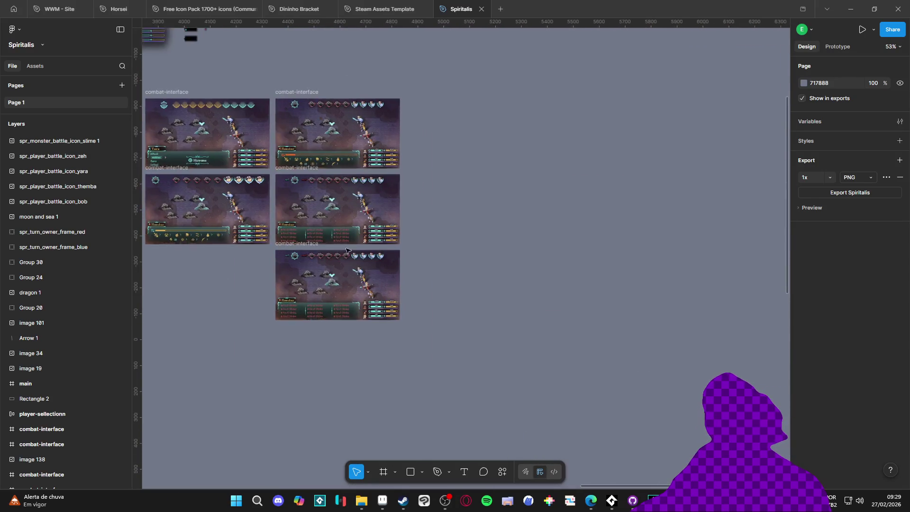
scroll(339, 289, "up", 3, "ctrl")
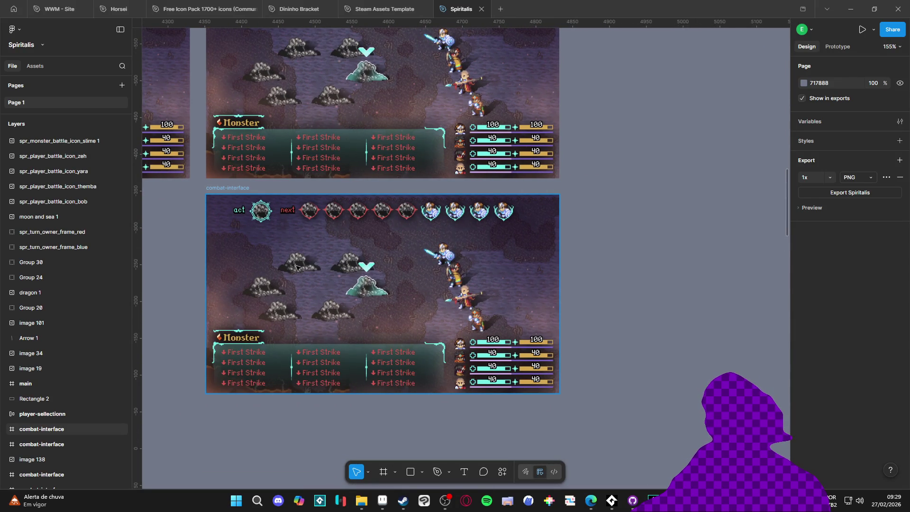
scroll(338, 269, "down", 2)
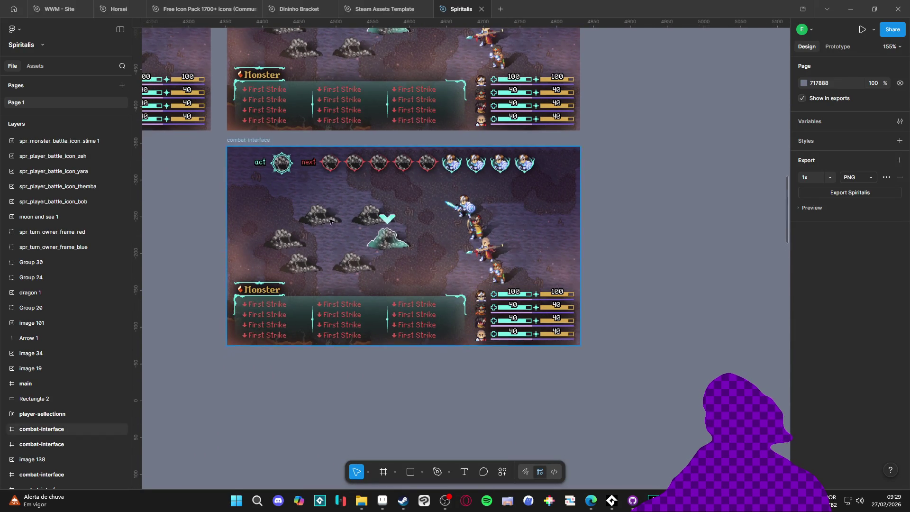
scroll(335, 235, "up", 1, "ctrl")
scroll(335, 235, "up", 1, "ctrl")
scroll(294, 180, "down", 1)
scroll(260, 117, "down", 3, "ctrl")
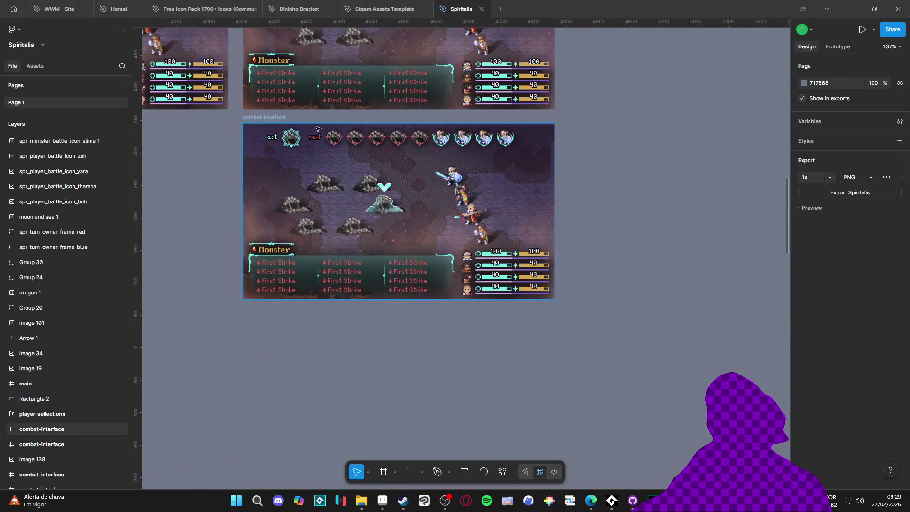
left_click(259, 118)
key("ctrl+d")
Move the duplicated mockup directly beneath the original frame
scroll(455, 190, "right", 3)
key("Escape")
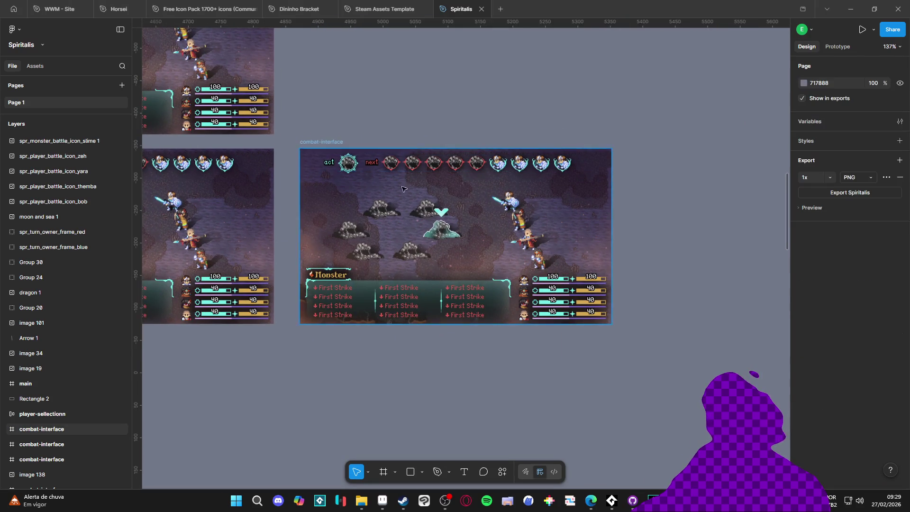
scroll(590, 134, "left", 4)
mouse_move(528, 87)
left_mouse_down()
mouse_move(243, 293)
mouse_move(190, 279)
left_mouse_up()
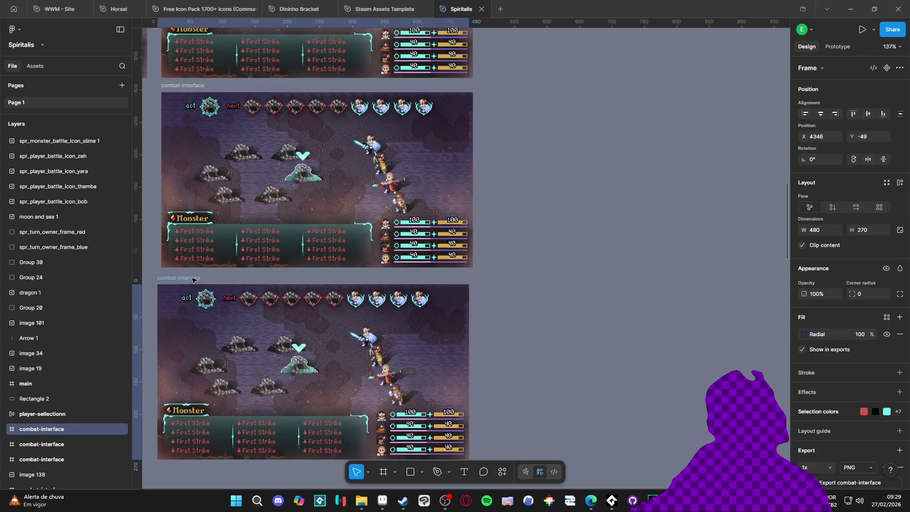
Rename the copied 480×270 combat-interface frame to 'spoils'
double_click(189, 279)
type("spoilk")
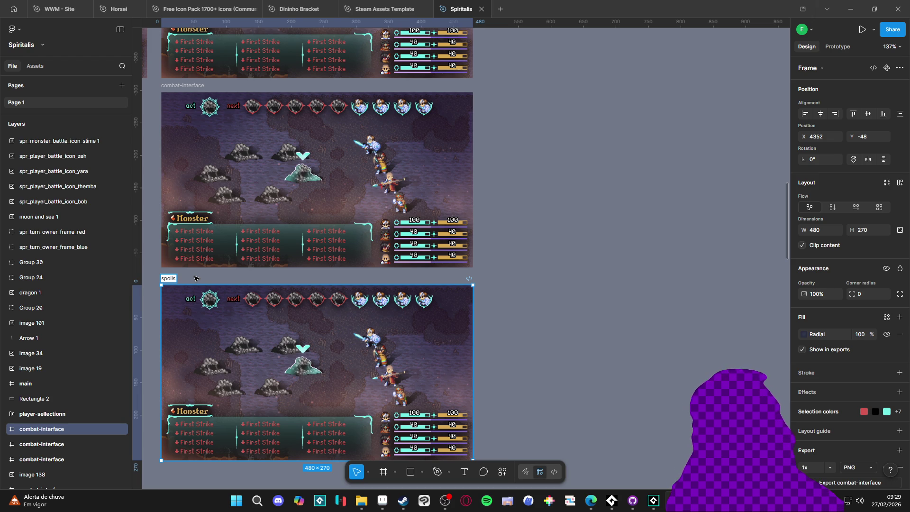
key("Return")
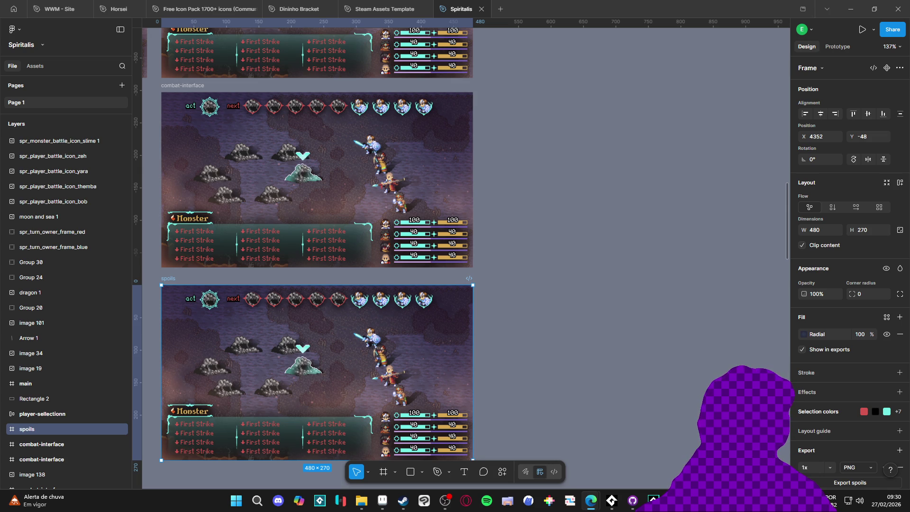
scroll(557, 276, "down", 5)
scroll(556, 276, "left", 3)
scroll(556, 276, "down", 1)
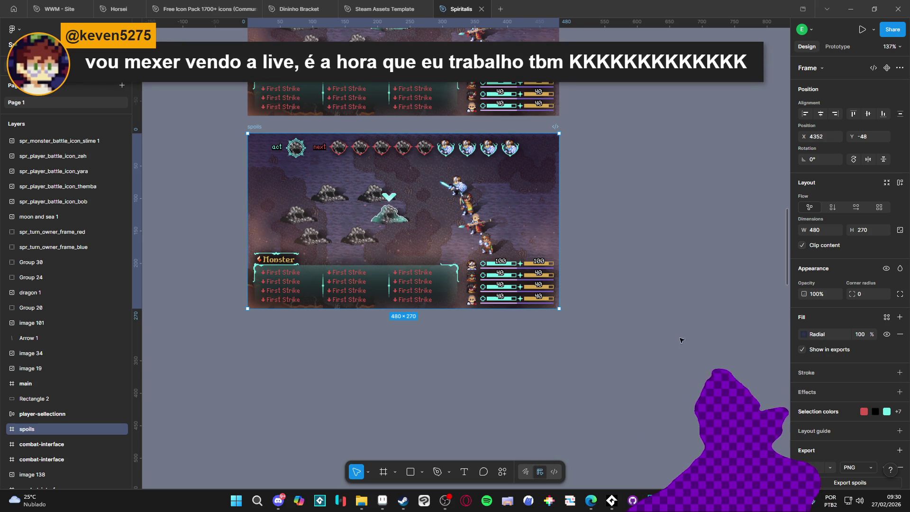
left_click(515, 371)
left_click(308, 285)
double_click(281, 284)
left_click(281, 285)
key("ctrl+a")
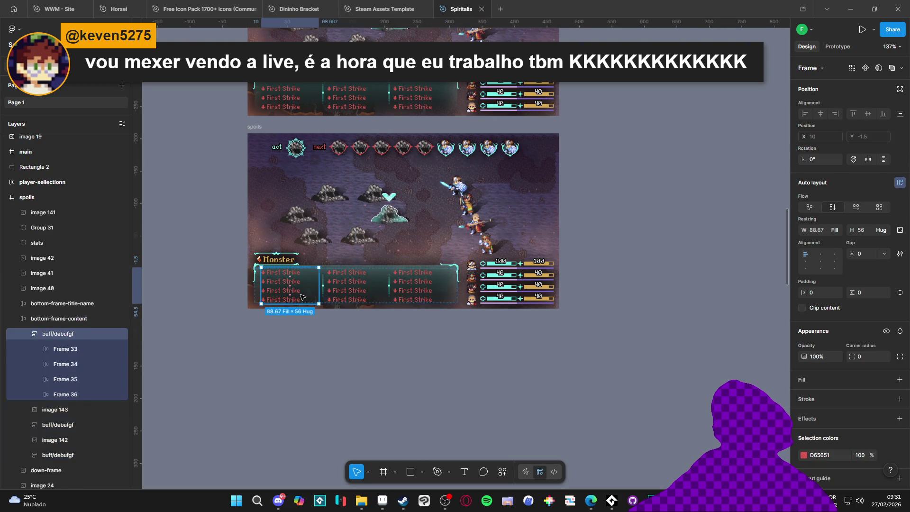
left_click(338, 287)
left_click(294, 286)
double_click(293, 286)
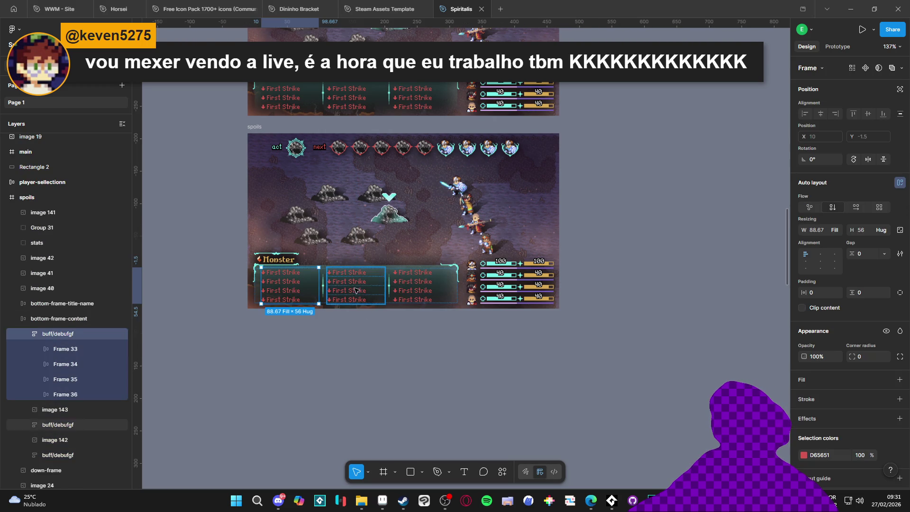
key("Tab")
key("Tab")
key("Tab")
key("Tab")
key("Tab")
left_click(325, 376)
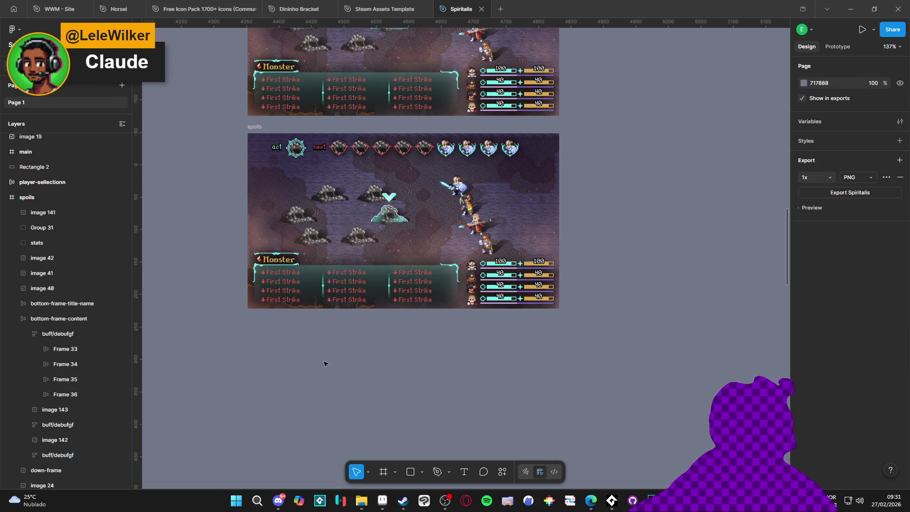
scroll(325, 363, "up", 1)
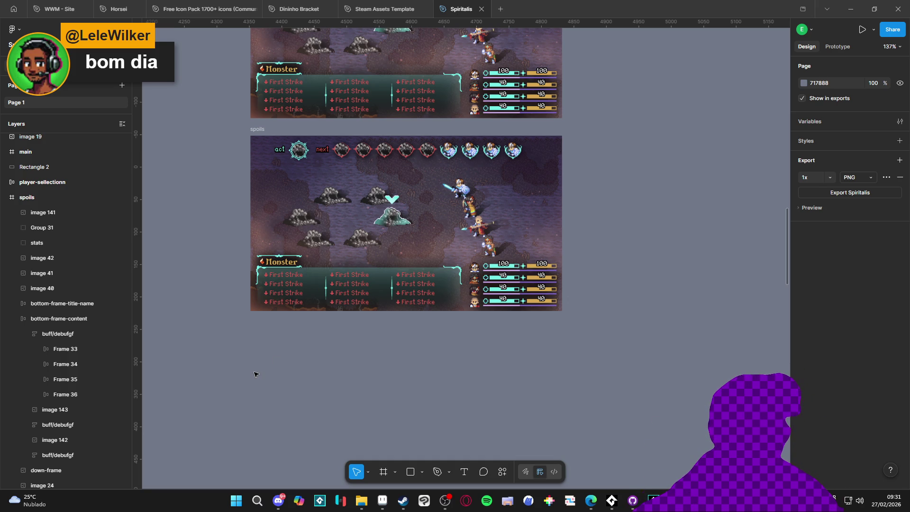
left_click_drag(286, 368, 313, 383)
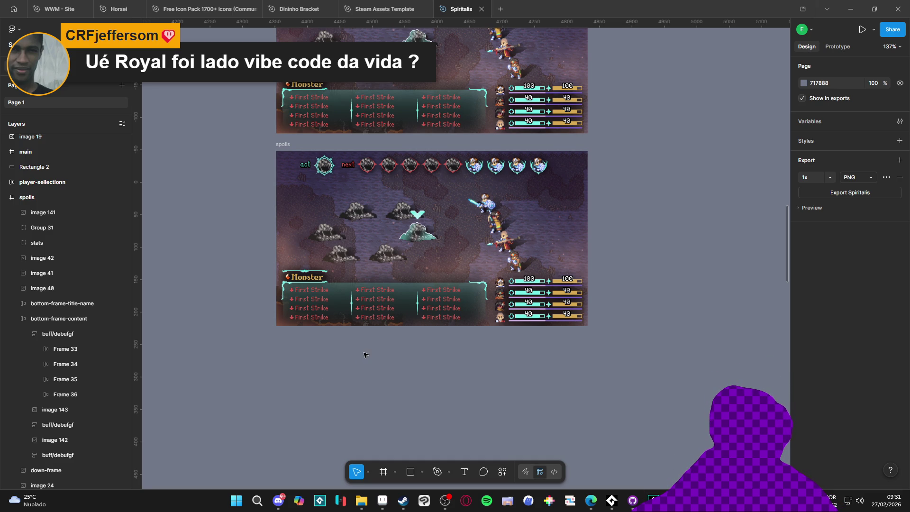
scroll(330, 325, "down", 5, "ctrl")
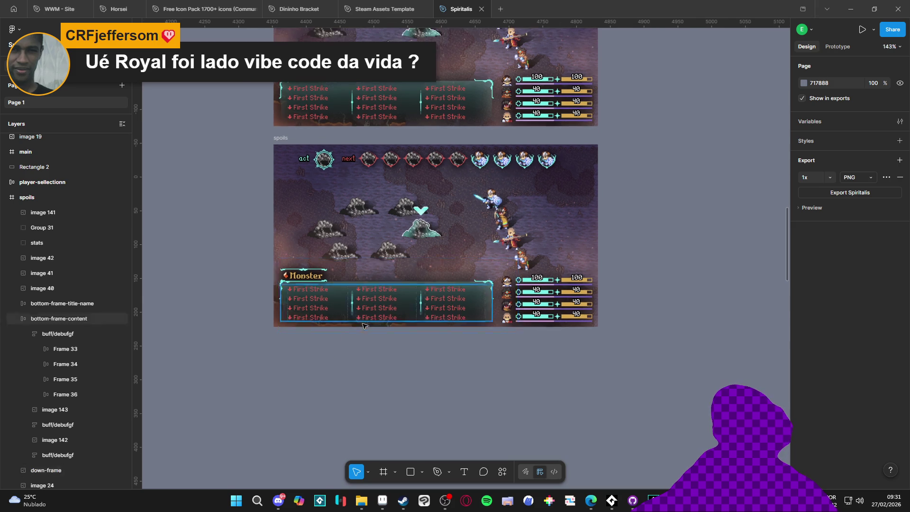
Delete the bottom panel's buff/debuff content and close the frame image's fill settings
scroll(379, 236, "up", 5, "ctrl")
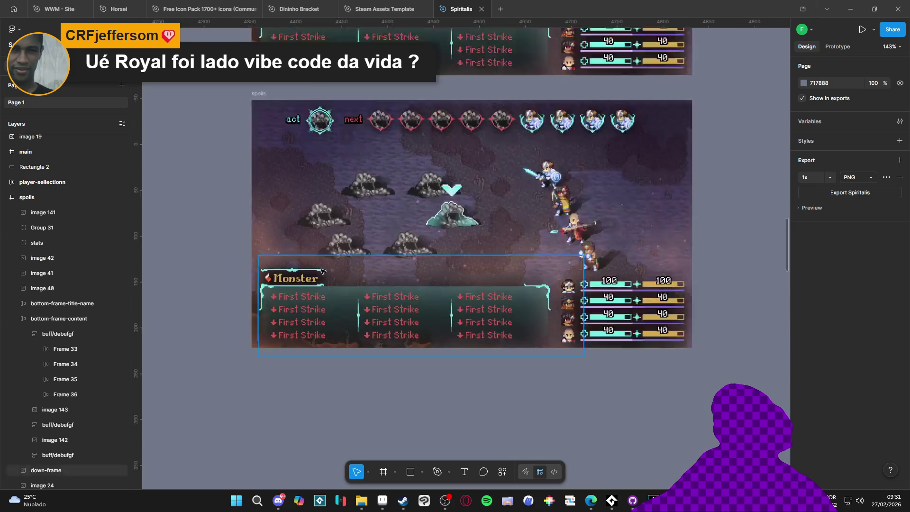
left_click(330, 319)
key("Delete")
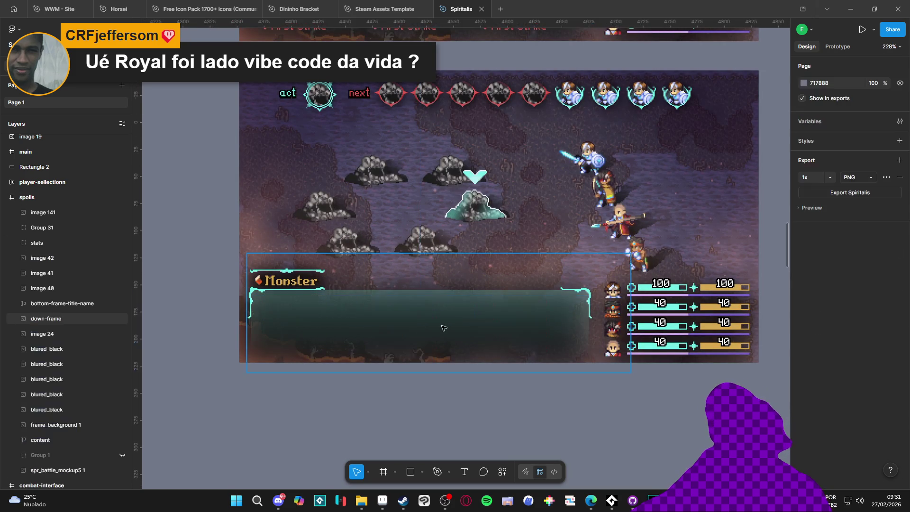
double_click(444, 319)
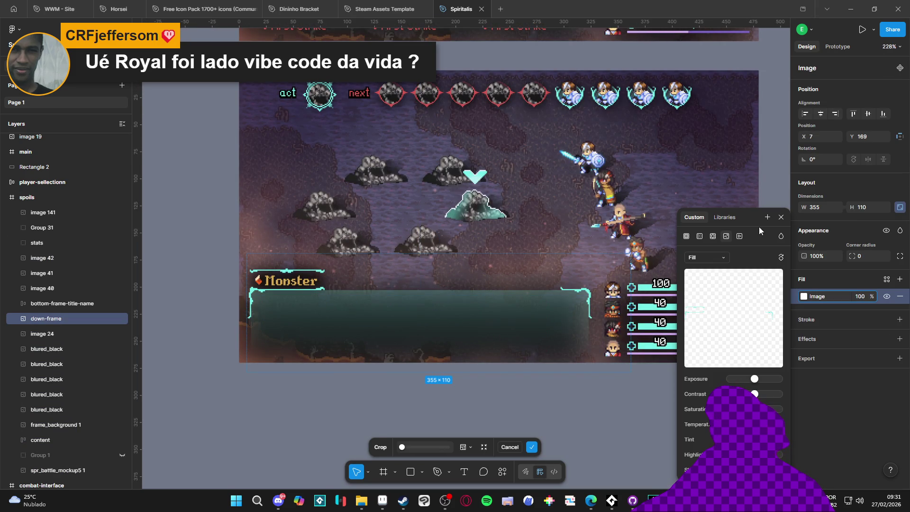
left_click(781, 217)
key("Escape")
Delete the stats group, the teal bottom panel image and the frame background image
left_click(661, 332)
key("Delete")
left_click(530, 343)
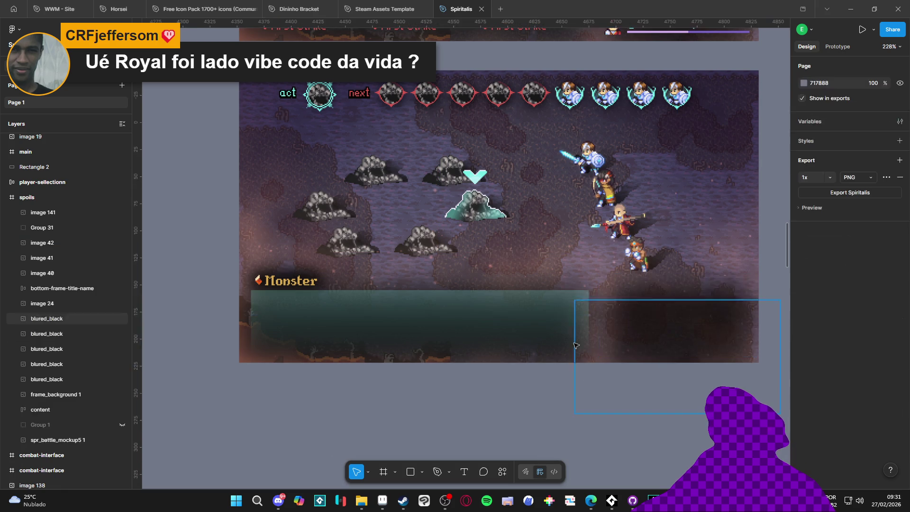
key("Delete")
left_click(592, 335)
key("Delete")
Remove the blurred dark overlays and the teal highlight on the monster mound
left_click(676, 321)
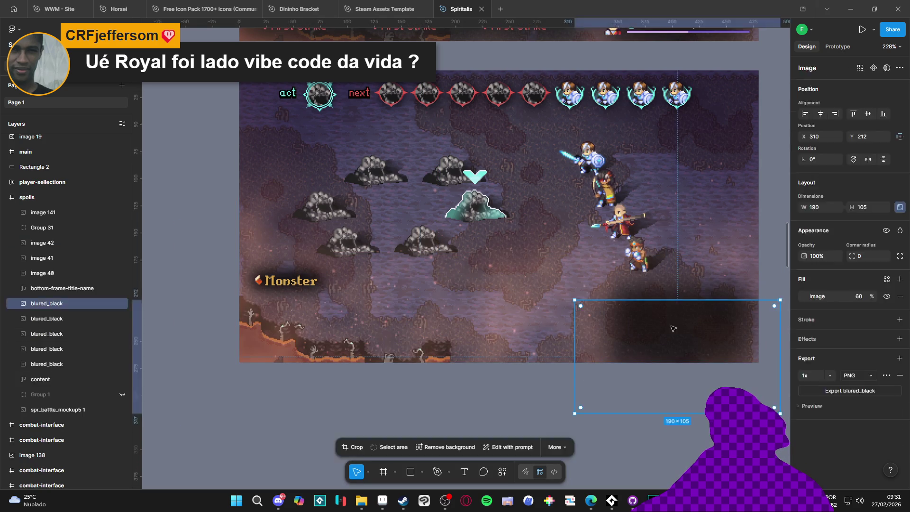
key("Delete")
left_click(676, 319)
key("Delete")
left_click(647, 261)
key("Delete")
left_click(469, 211)
key("Delete")
Undo an accidental deletion of the spoils mockup, then return to GameMaker's obj_dash_trail Draw code
left_click(455, 236)
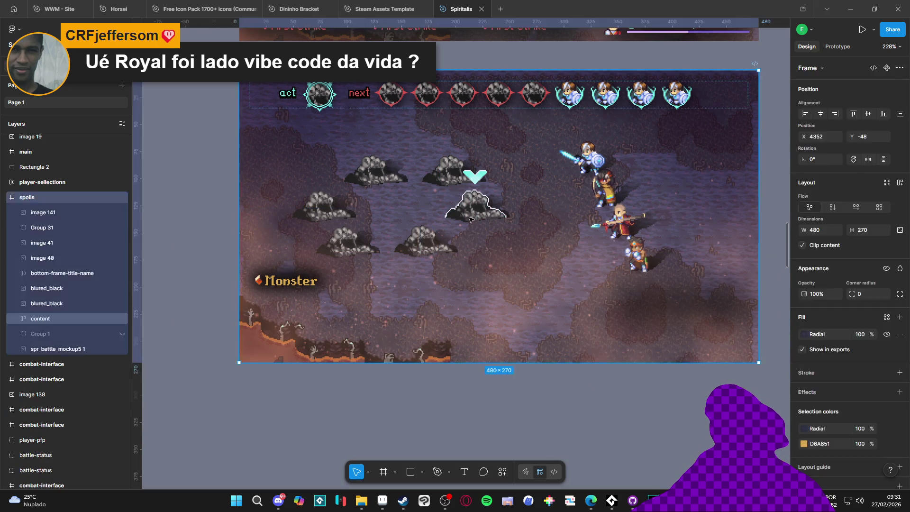
key("Delete")
key("ctrl+z")
scroll(517, 267, "up", 3)
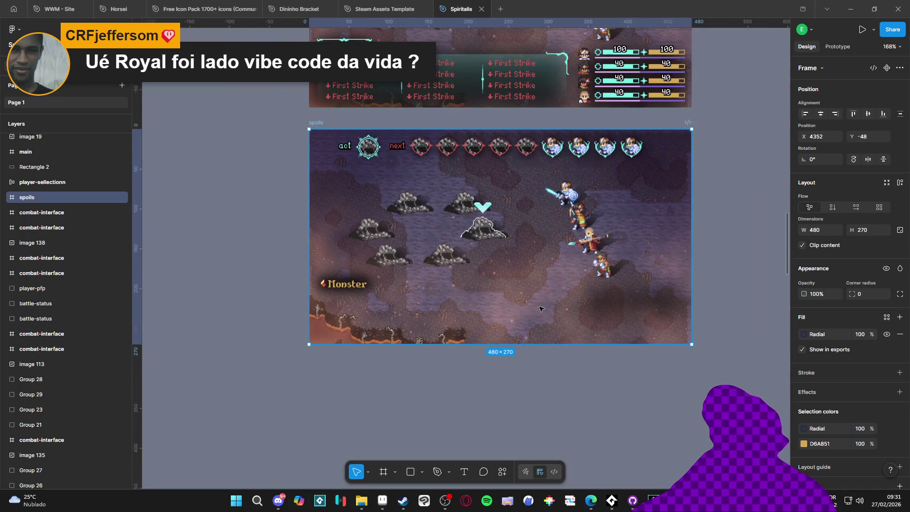
key("alt+Tab")
left_click(530, 282)
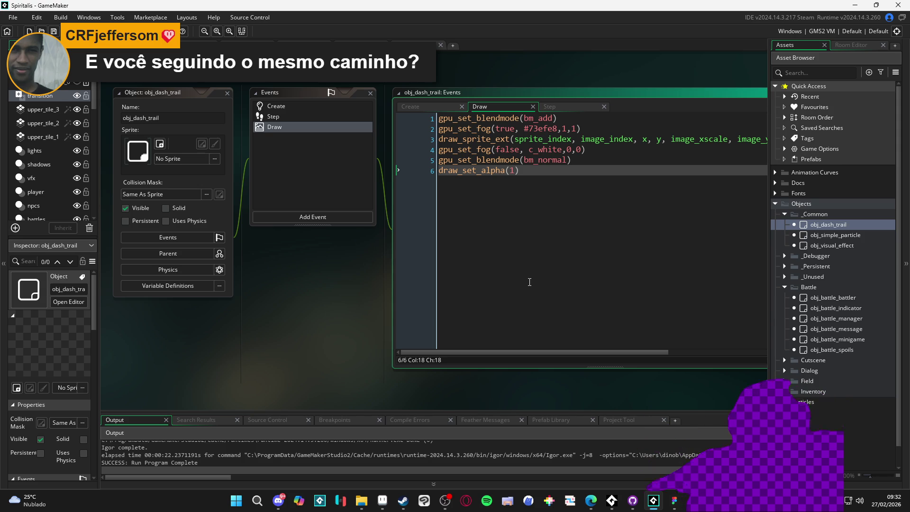
Build and run the Spiritalis game with F5 to test the cave battle
key("F5")
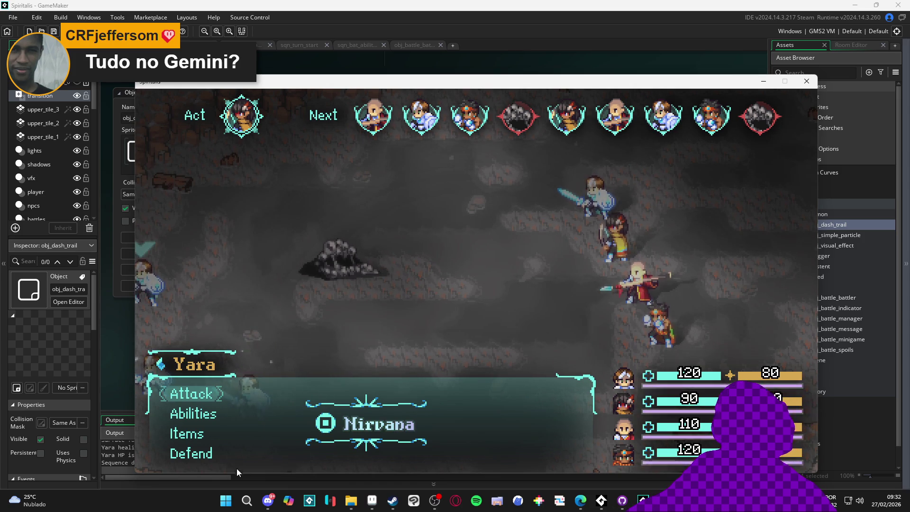
mouse_move(351, 497)
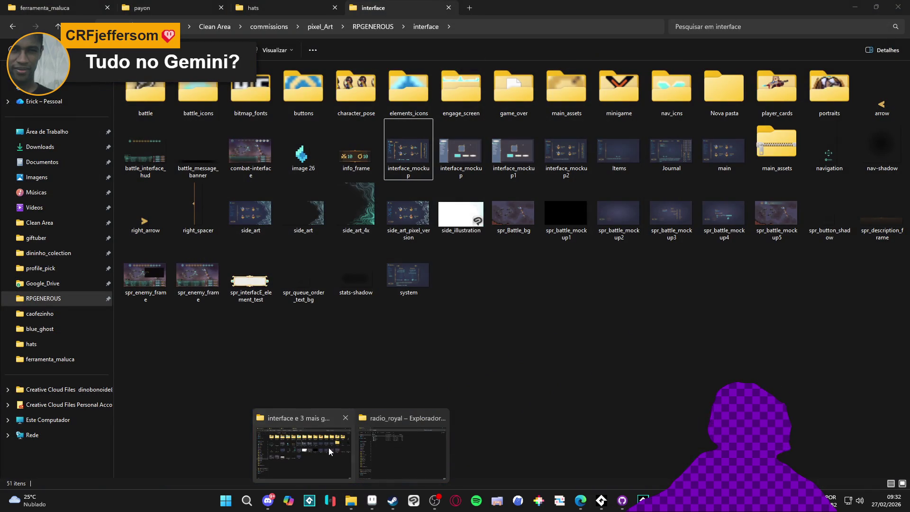
Inspect the setter files in ferramenta_maluca, go back to the interface folder, and minimize Explorer
left_click(329, 448)
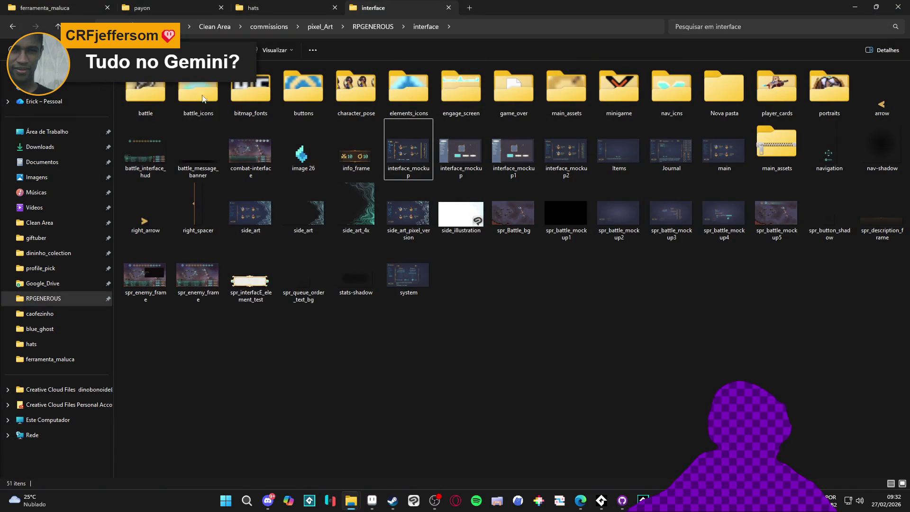
key("ctrl+Tab")
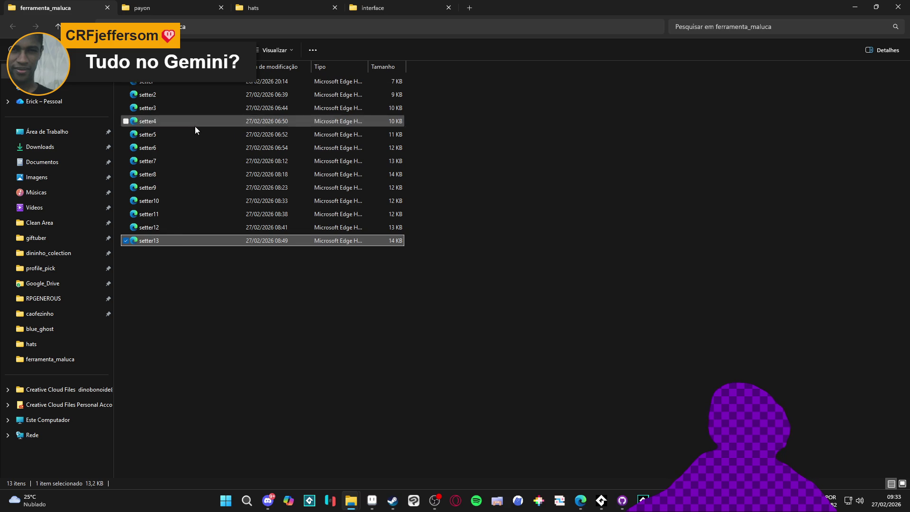
left_click(192, 83)
left_click(296, 251)
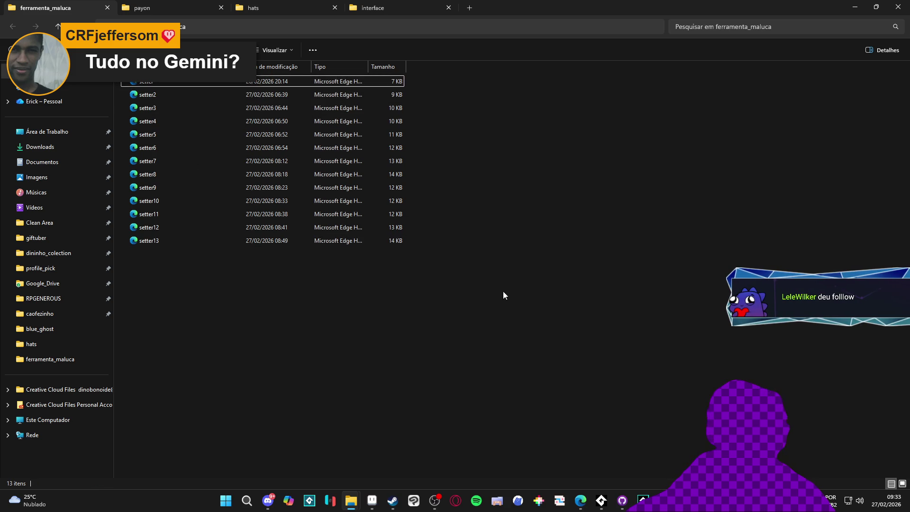
left_click(263, 240)
left_click(823, 193)
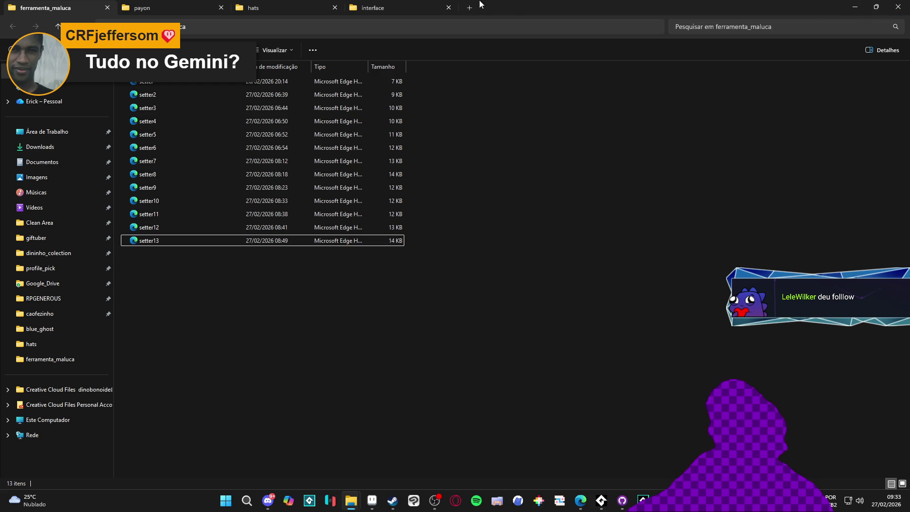
left_click(420, 6)
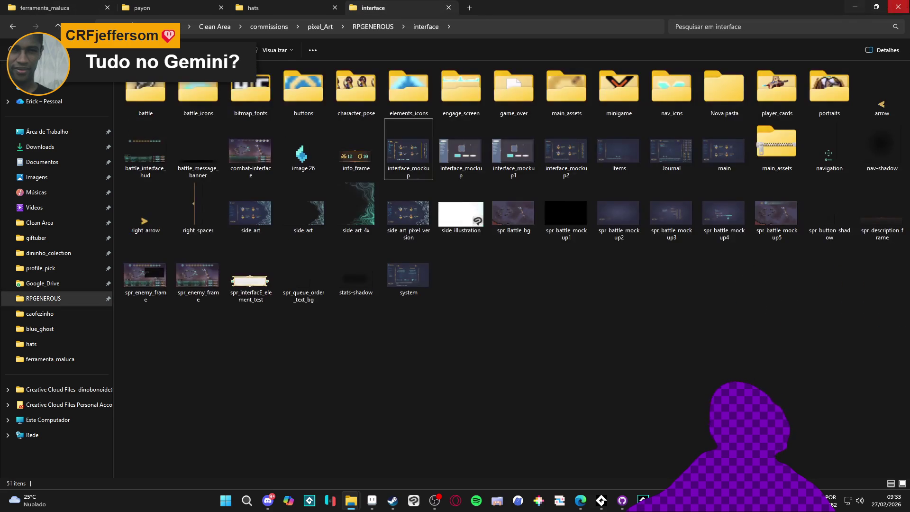
left_click(854, 6)
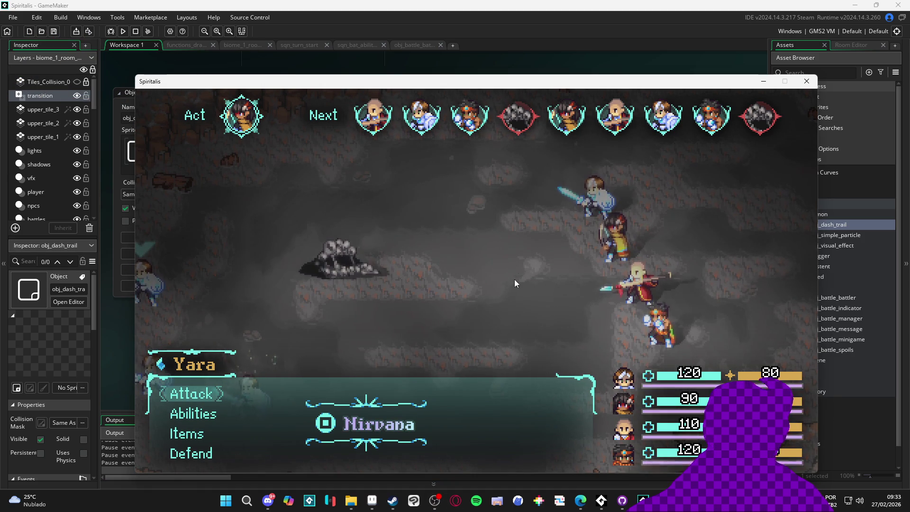
Defeat the Sloth Blob with Yara's and Themba's attacks and snip the spoils results screen
key("Return")
key("Return")
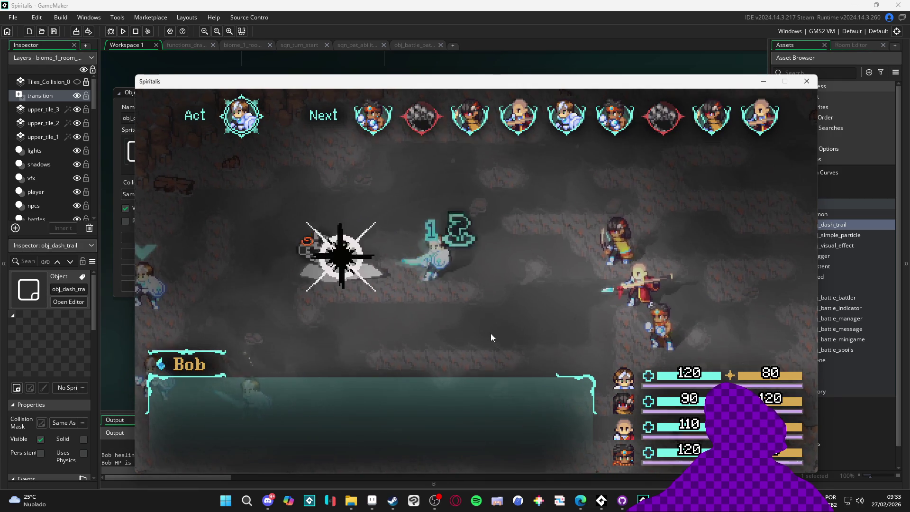
key("Return")
key("Return")
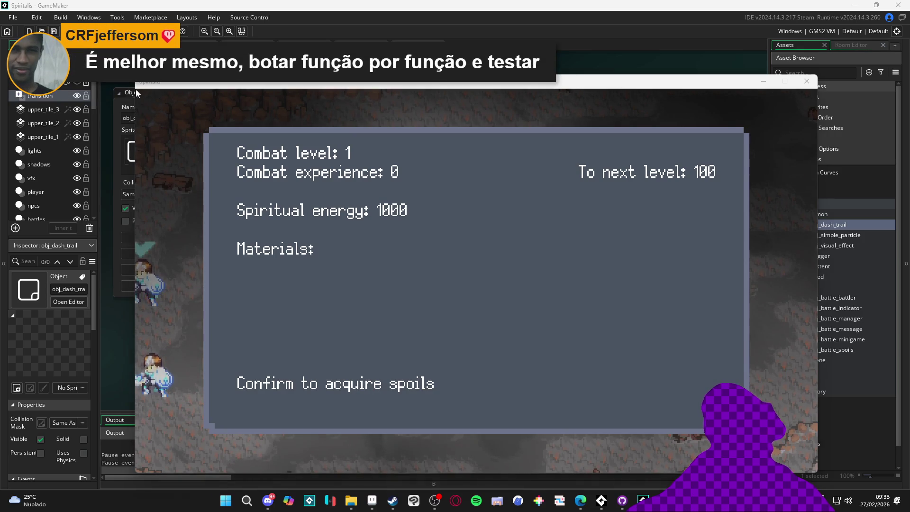
key("super+shift+s")
mouse_move(135, 89)
left_mouse_down()
mouse_move(816, 482)
mouse_move(817, 473)
left_mouse_up()
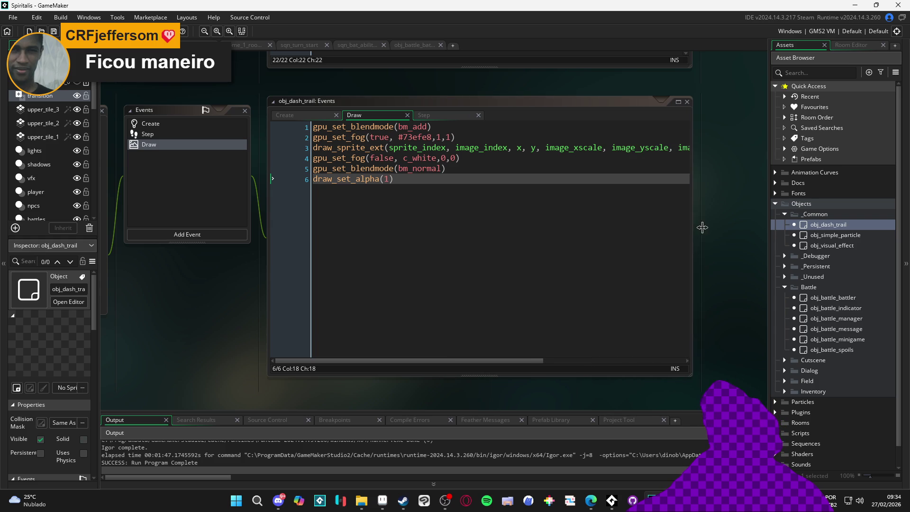
left_click_drag(315, 391, 377, 397)
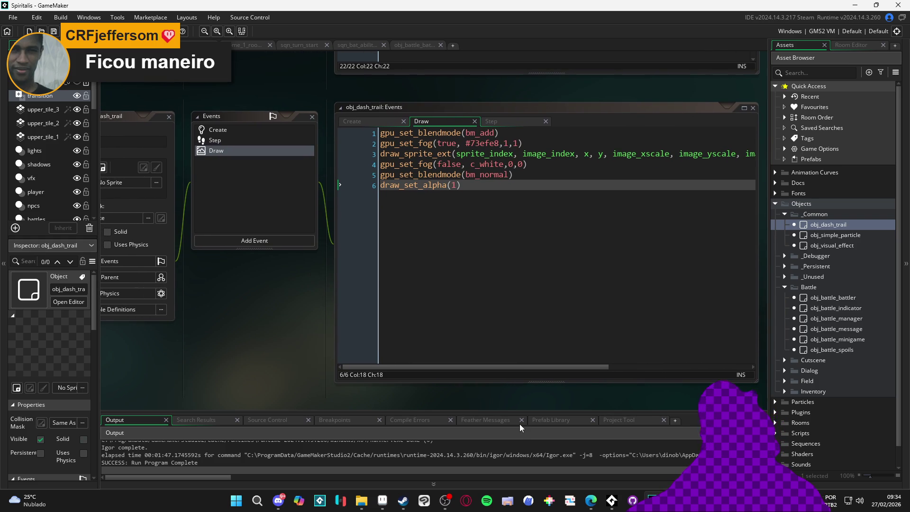
key("alt+Tab")
Resize the pasted spoils screenshot in the spoils frame to 482×214
left_click(429, 229)
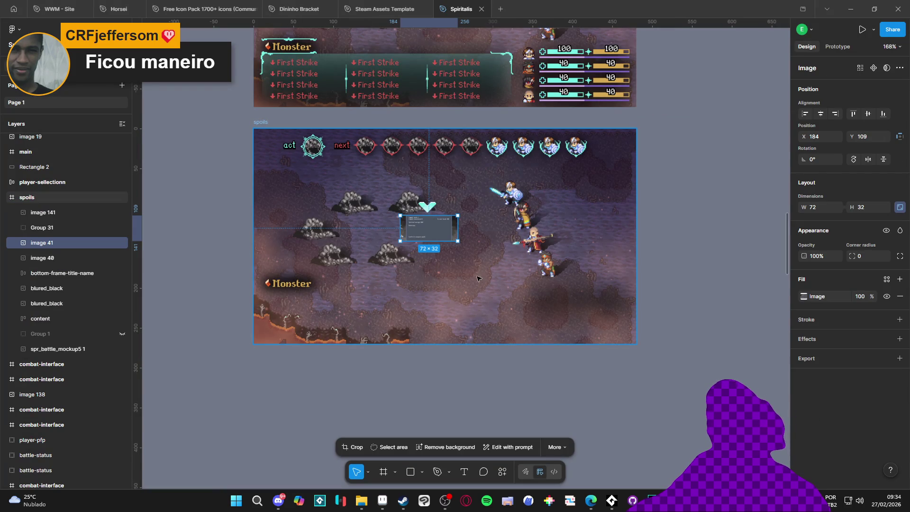
mouse_move(457, 216)
left_mouse_down()
mouse_move(595, 138)
mouse_move(649, 129)
mouse_move(611, 137)
left_mouse_up()
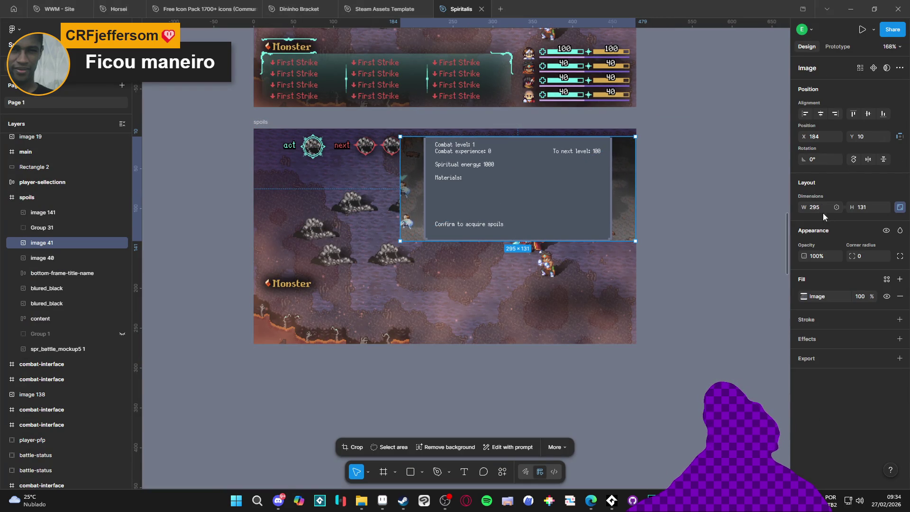
left_click(837, 208)
key("Escape")
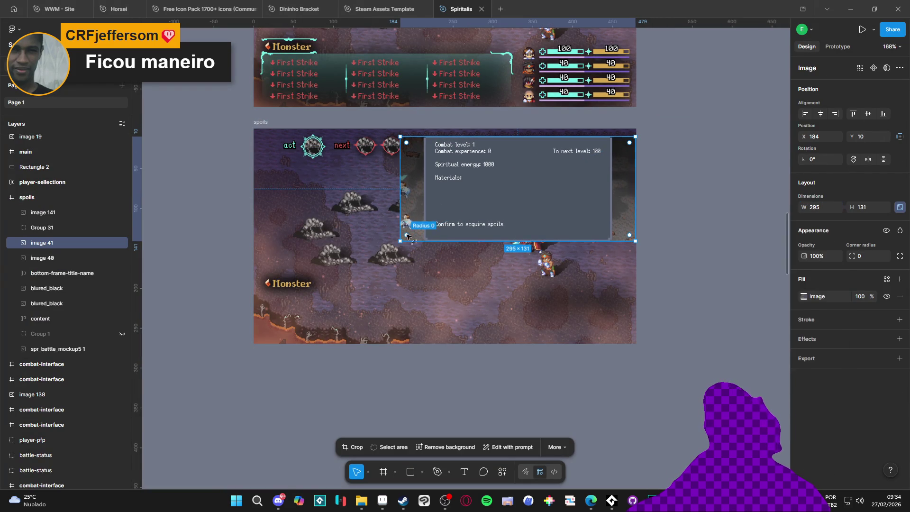
mouse_move(400, 243)
left_mouse_down()
mouse_move(203, 331)
mouse_move(266, 308)
mouse_move(340, 298)
mouse_move(310, 307)
left_mouse_up()
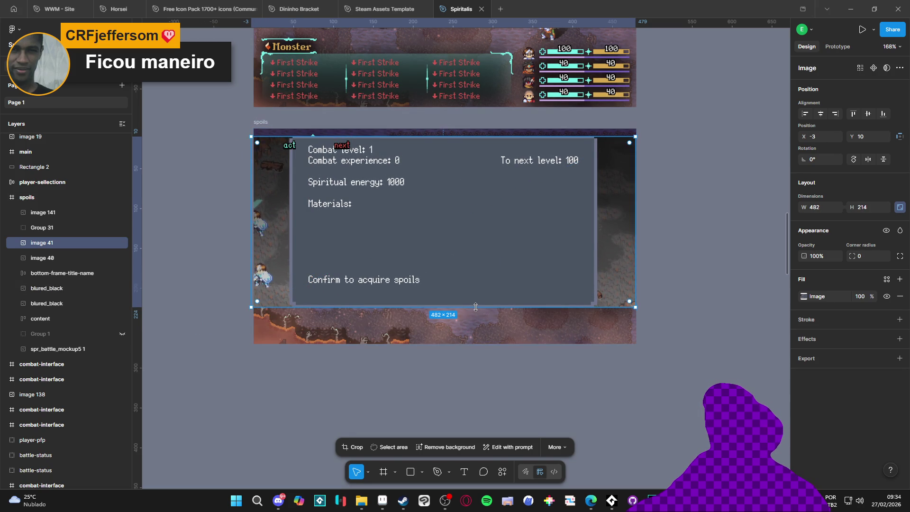
left_click_drag(476, 308, 468, 344)
key("ctrl+z")
Relaunch the game from GameMaker and open the System screen from the main menu
key("alt+Tab")
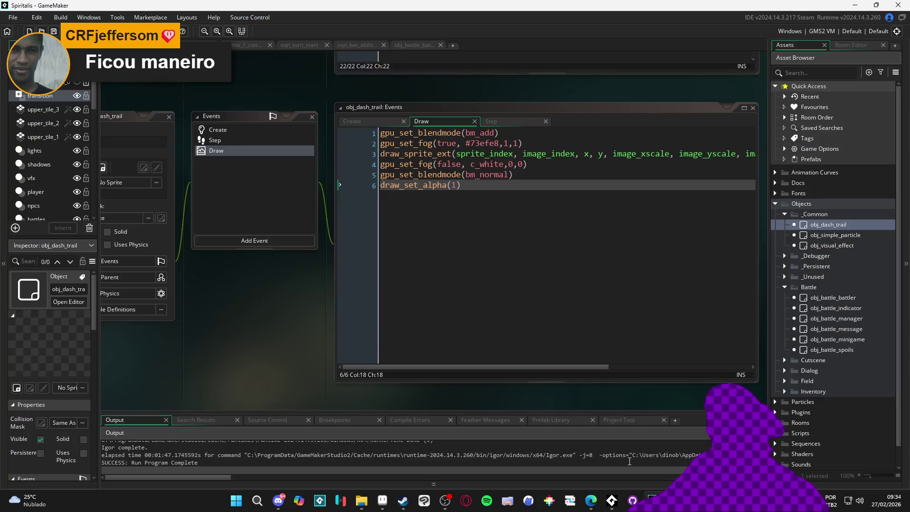
key("F5")
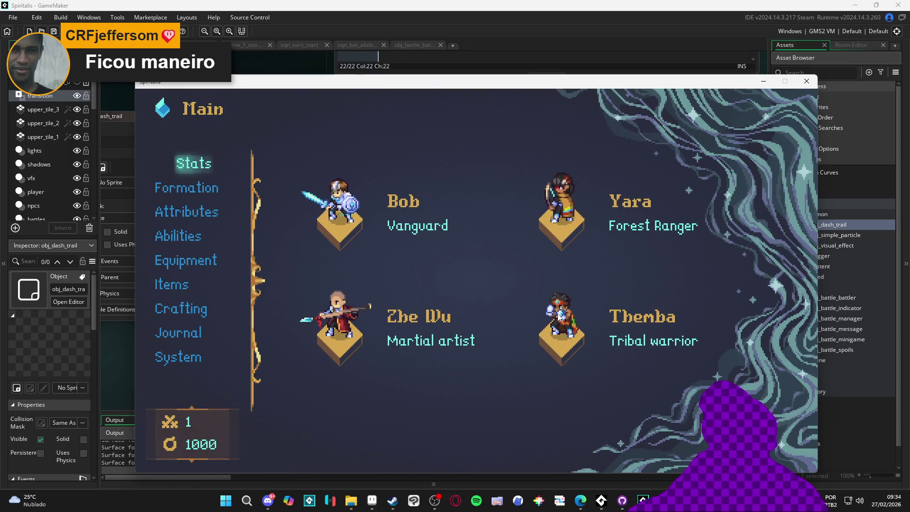
key("Down")
key("Down")
key("Down")
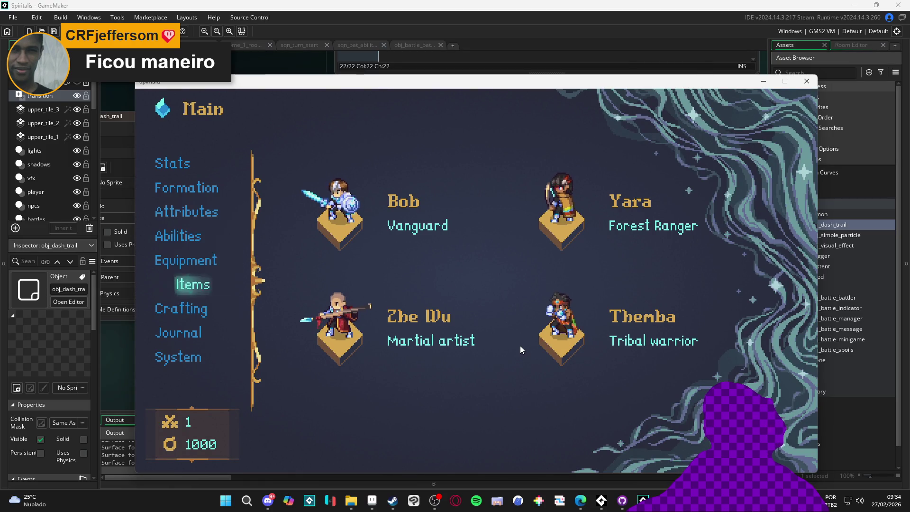
key("Return")
Set the game's resolution to 1920x1080 on the Configs settings page
key("e")
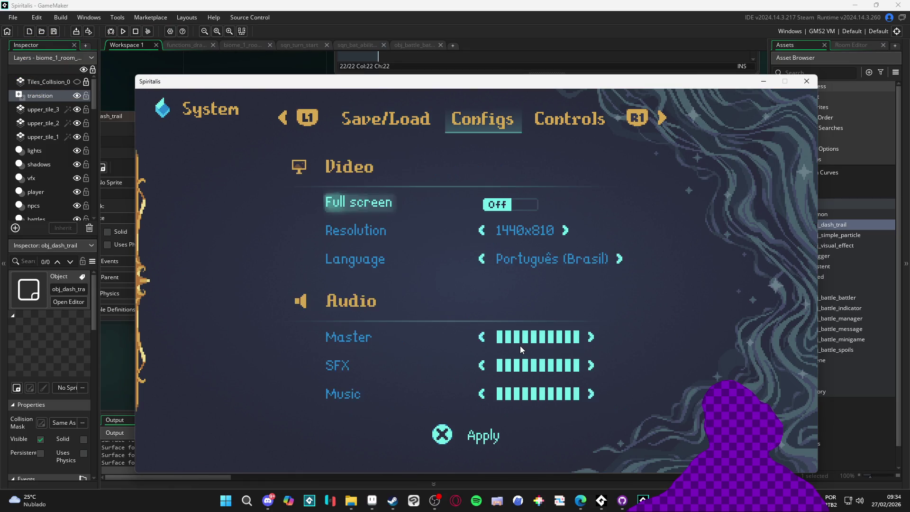
key("Down")
key("Down")
key("Up")
key("Right")
key("Right")
key("Left")
key("Right")
key("Right")
key("Right")
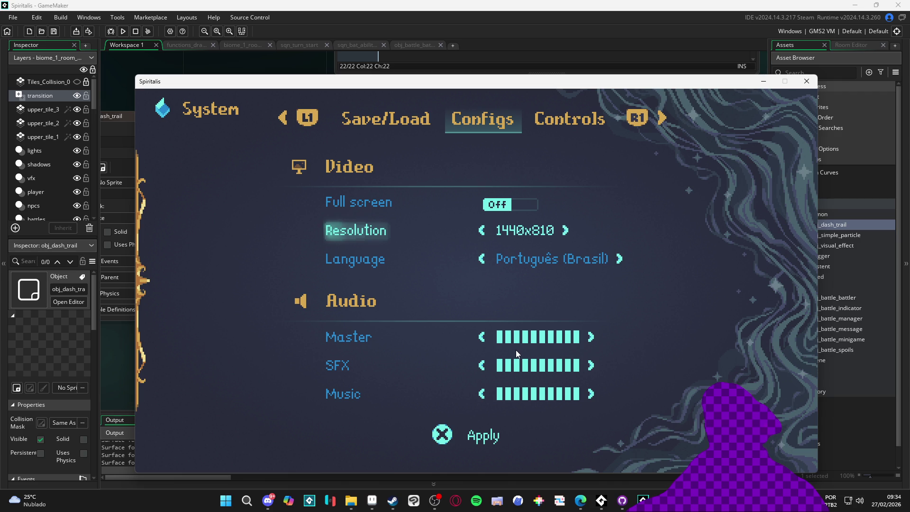
key("Right")
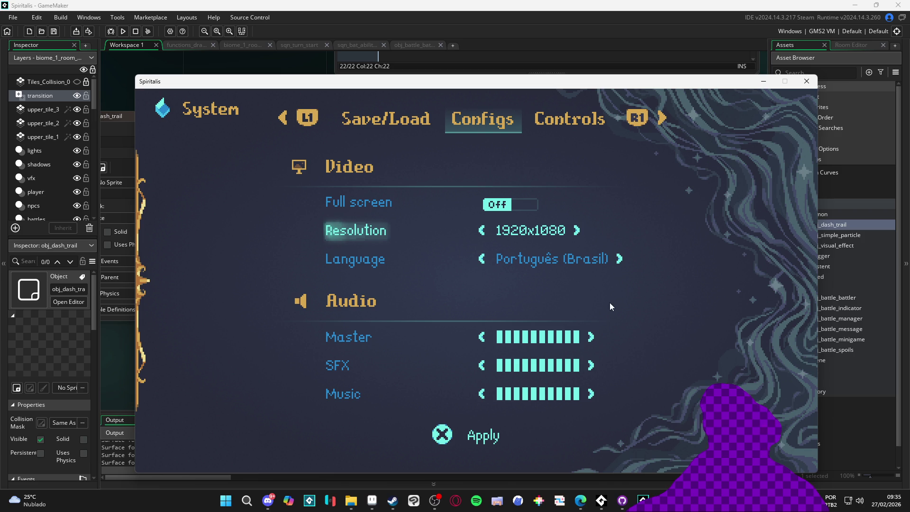
key("Down")
key("Down")
key("Down")
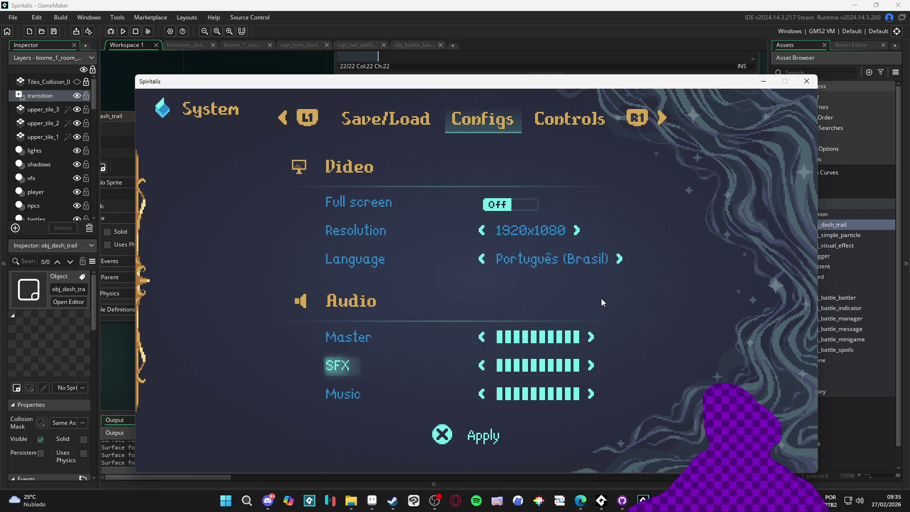
key("Up")
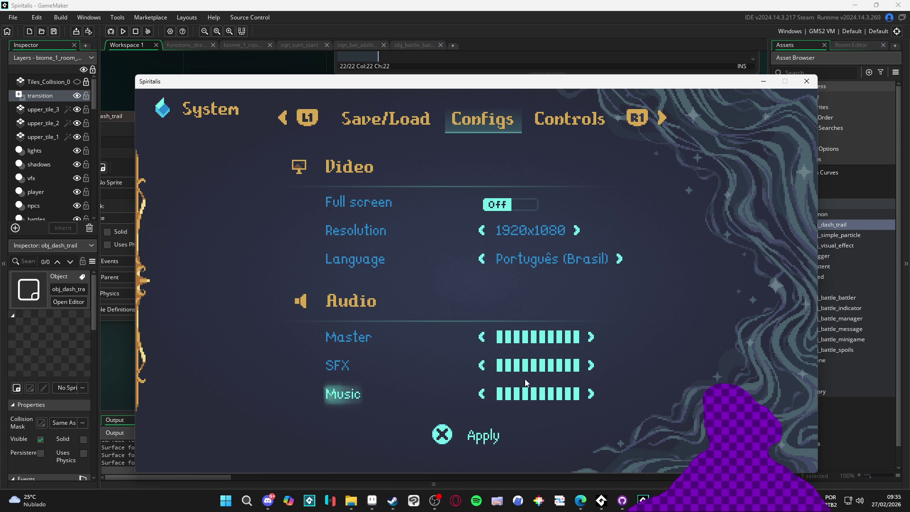
key("Return")
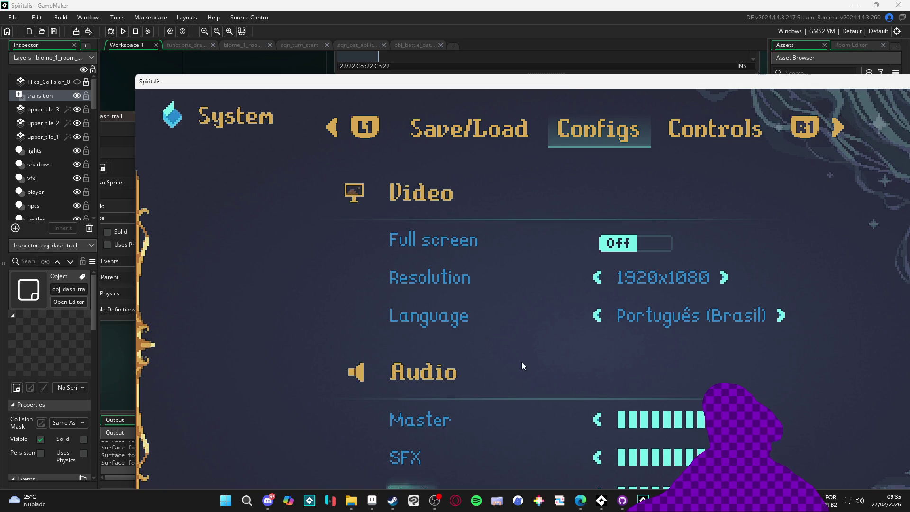
Reposition the game window and back out of the menus to the cave battle
mouse_move(650, 87)
left_mouse_down()
mouse_move(421, 54)
mouse_move(520, 7)
left_mouse_up()
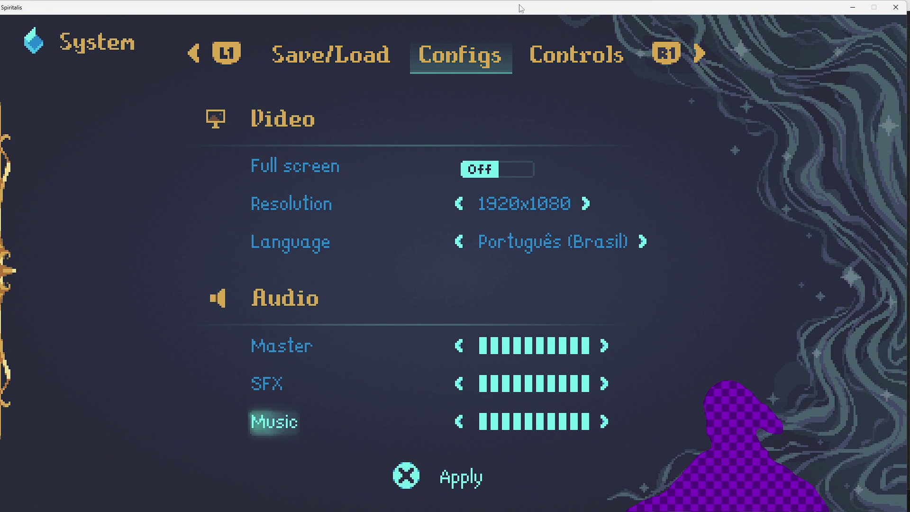
key("Escape")
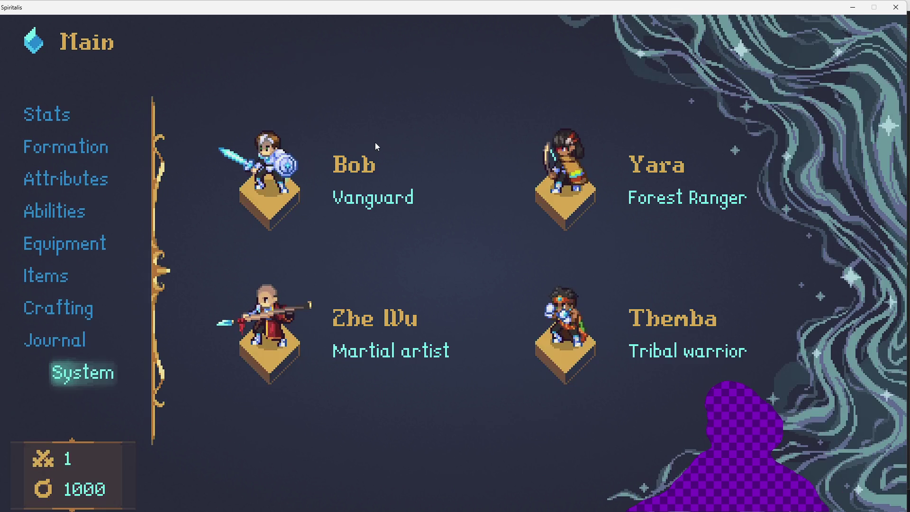
key("Escape")
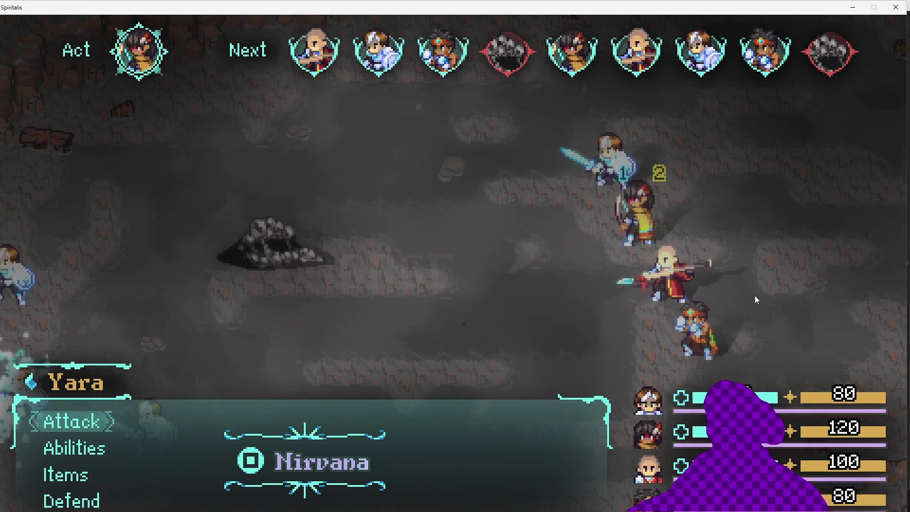
Confirm Yara's and Themba's attacks on the rock enemy to win the battle
key("Return")
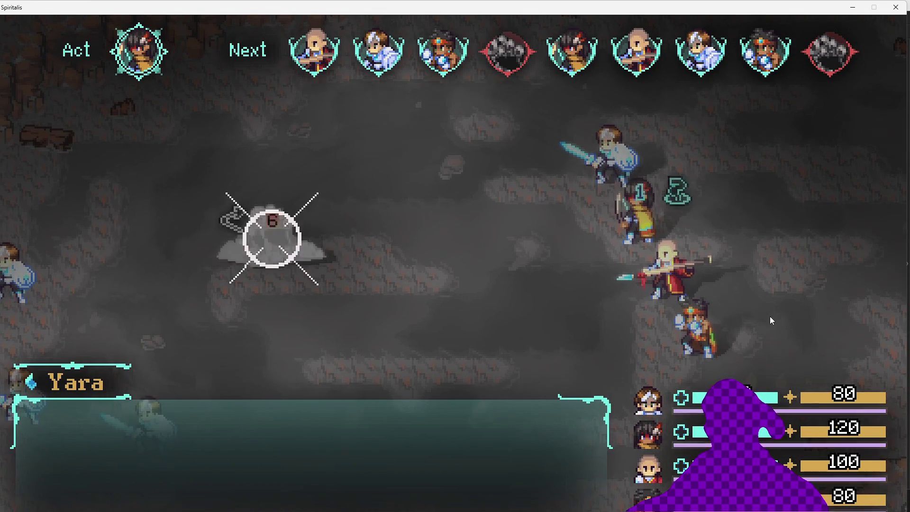
key("Return")
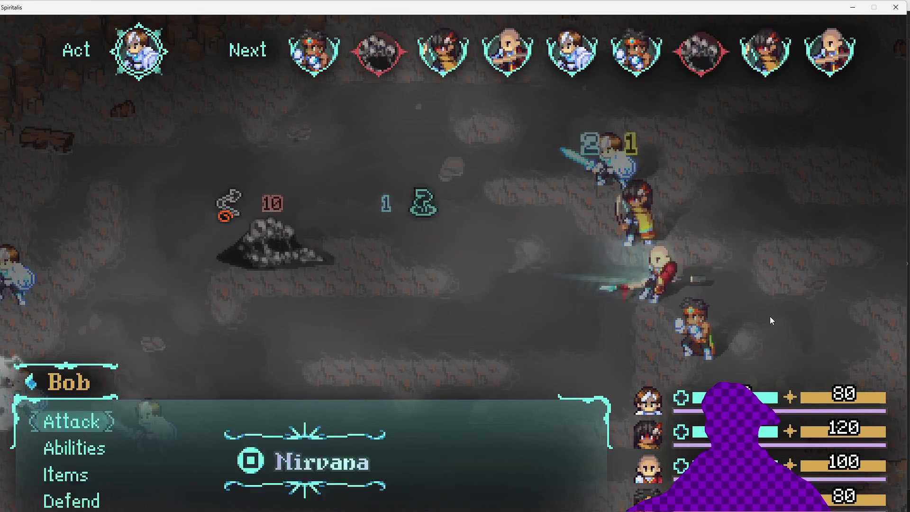
key("Return")
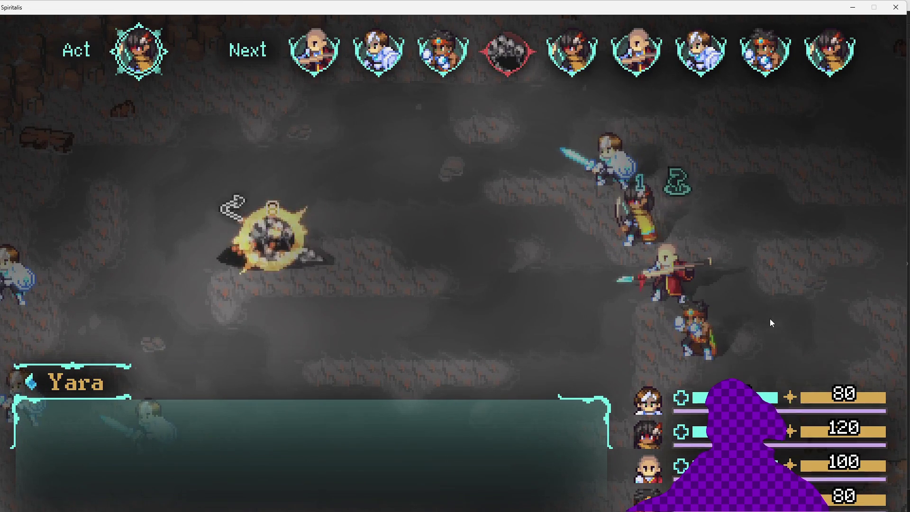
Capture the game window's spoils screen to the clipboard and close the game
key("super")
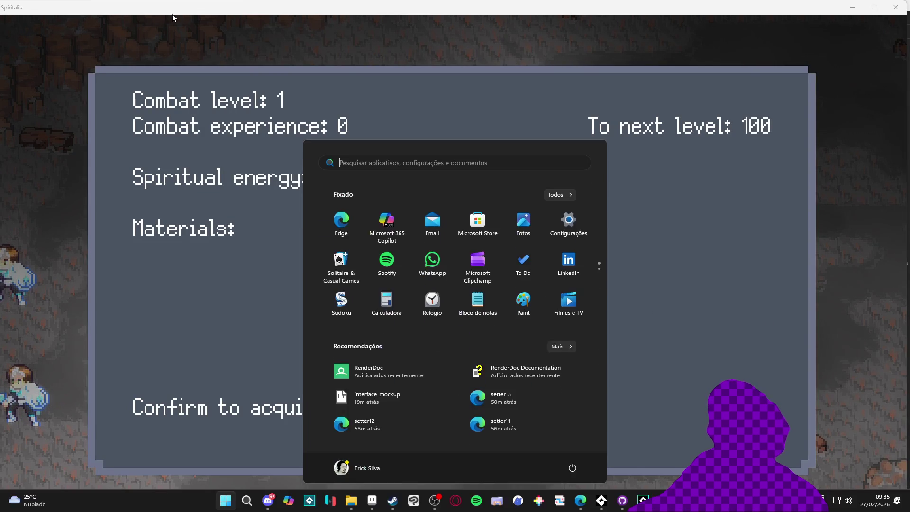
double_click(194, 5)
double_click(175, 2)
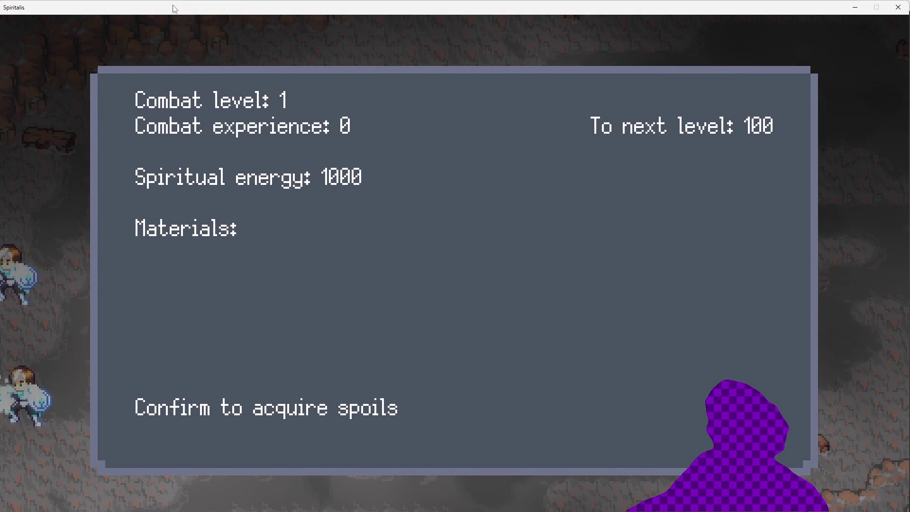
key("super+shift+s")
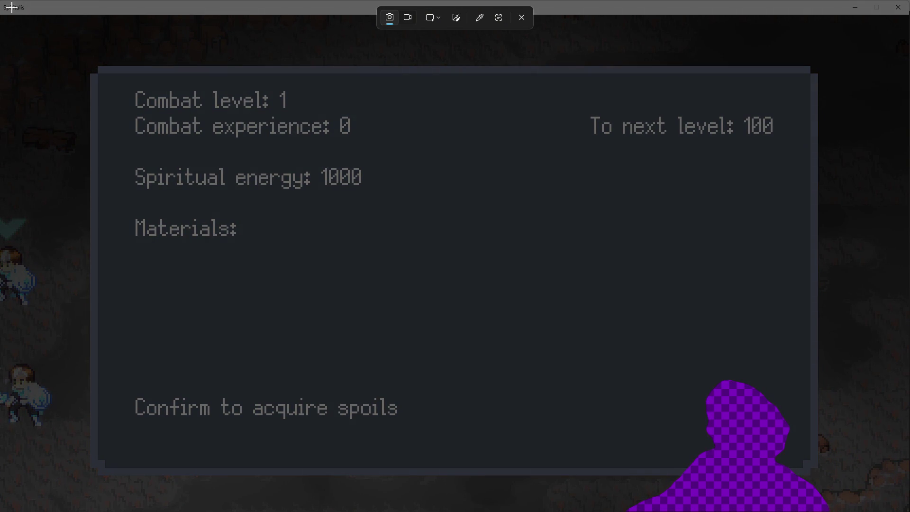
key("Escape")
left_click(908, 3)
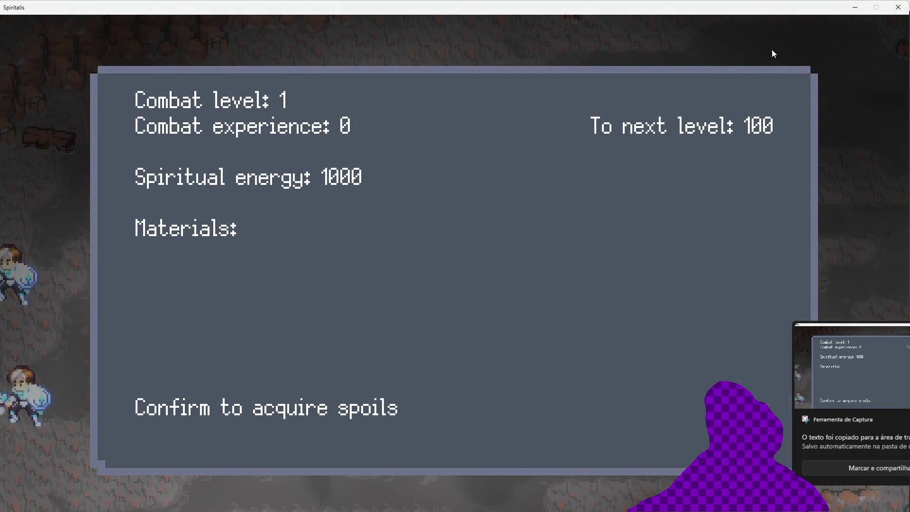
left_click(899, 14)
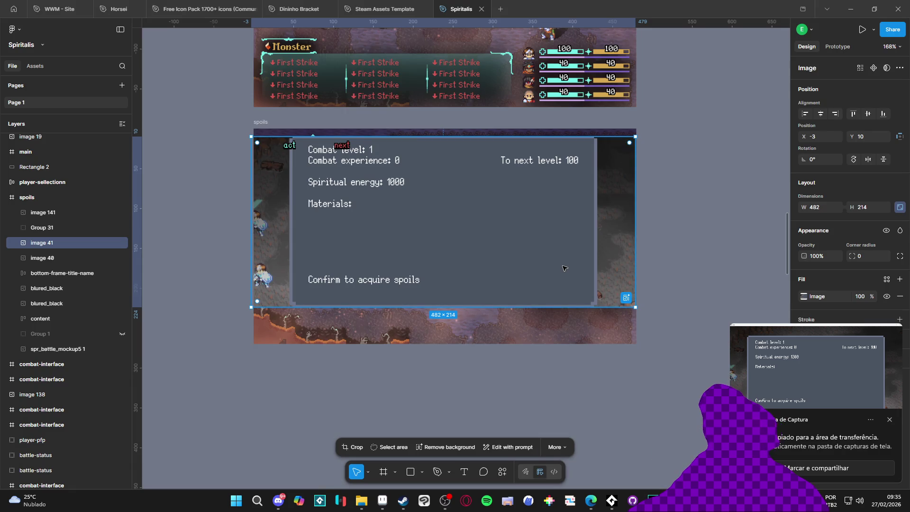
Swap the old spoils screenshot for the pasted summary-screen capture, shrunk to about 885×498
key("Delete")
key("ctrl+v")
mouse_move(449, 242)
left_mouse_down()
mouse_move(583, 369)
mouse_move(626, 479)
mouse_move(663, 473)
mouse_move(593, 383)
mouse_move(536, 337)
mouse_move(483, 179)
mouse_move(406, 366)
left_mouse_up()
left_click_drag(749, 214, 421, 399)
left_click_drag(246, 440, 440, 247)
Place the capture at the spoils frame's top-left corner and resize it to 480×270
scroll(439, 247, "up", 5)
scroll(433, 284, "up", 2)
scroll(431, 313, "up", 1)
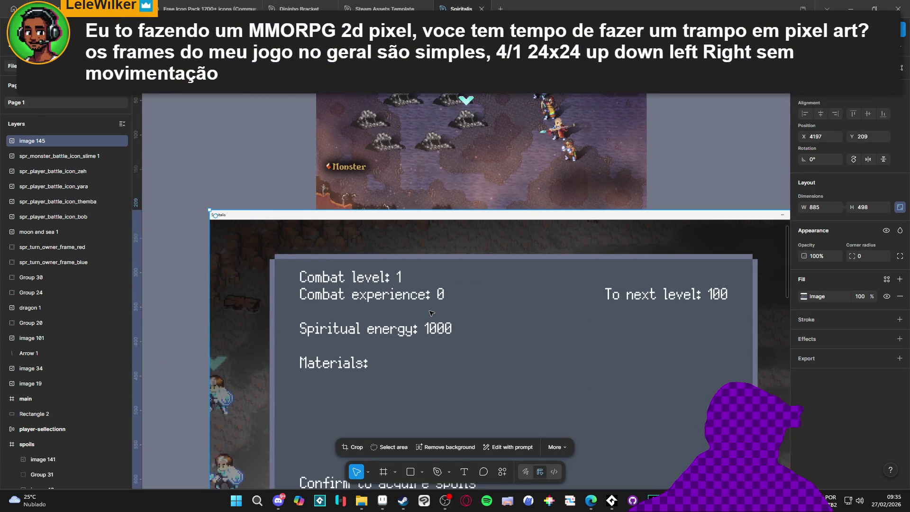
left_click_drag(431, 309, 436, 291)
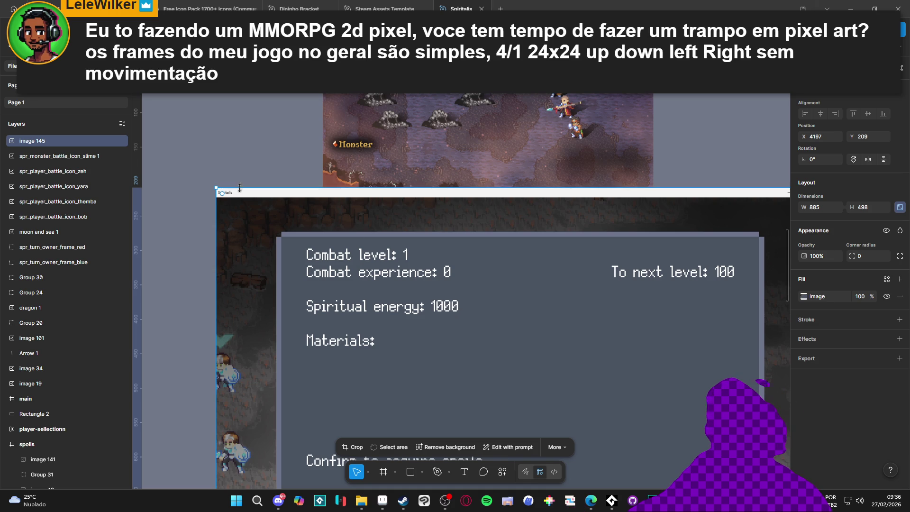
mouse_move(218, 188)
left_mouse_down()
mouse_move(485, 332)
mouse_move(389, 282)
mouse_move(460, 327)
mouse_move(403, 289)
left_mouse_up()
scroll(517, 182, "down", 5)
mouse_move(517, 182)
left_mouse_down()
mouse_move(500, 300)
mouse_move(547, 299)
left_mouse_up()
scroll(546, 299, "down", 3)
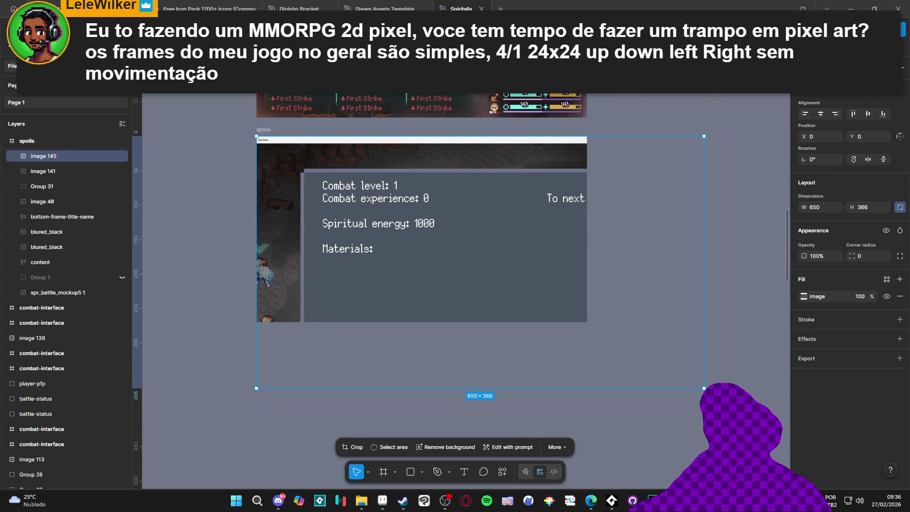
mouse_move(703, 388)
left_mouse_down()
mouse_move(600, 334)
mouse_move(588, 324)
mouse_move(588, 302)
left_mouse_up()
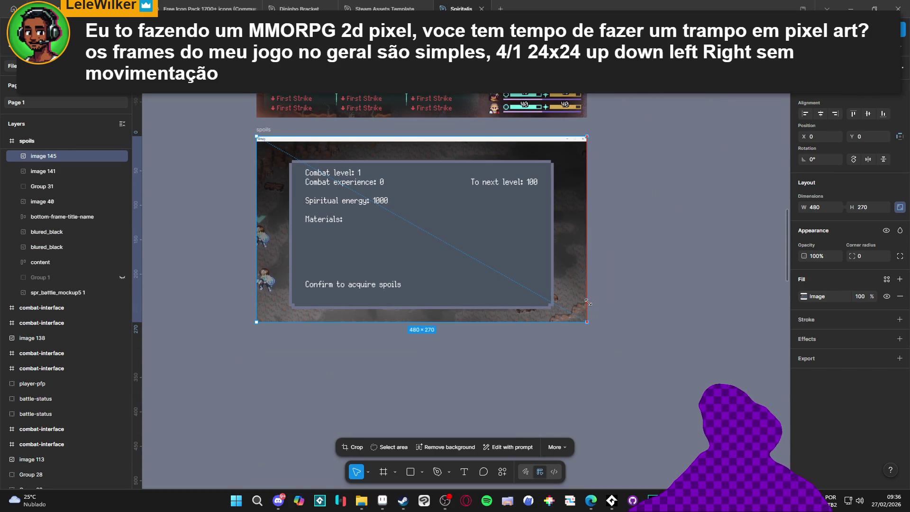
left_click(641, 306)
scroll(510, 312, "up", 3)
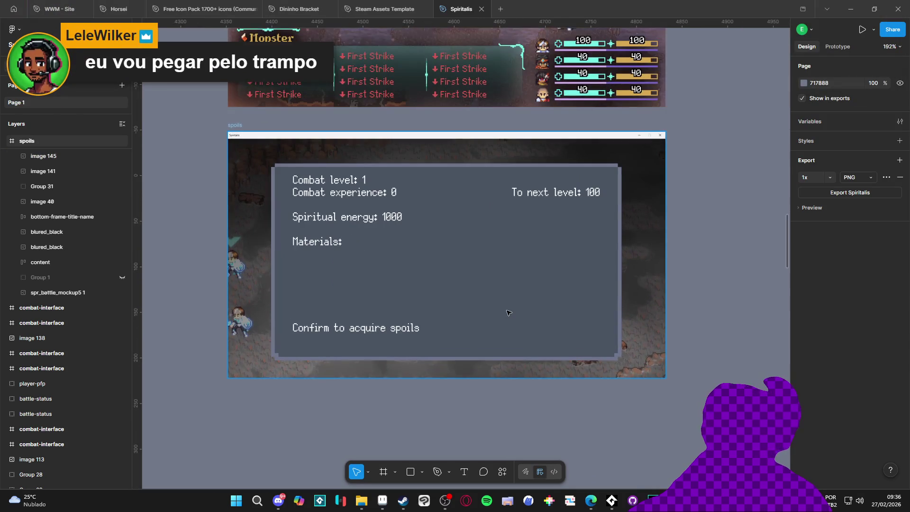
scroll(510, 316, "up", 1)
scroll(457, 313, "up", 1)
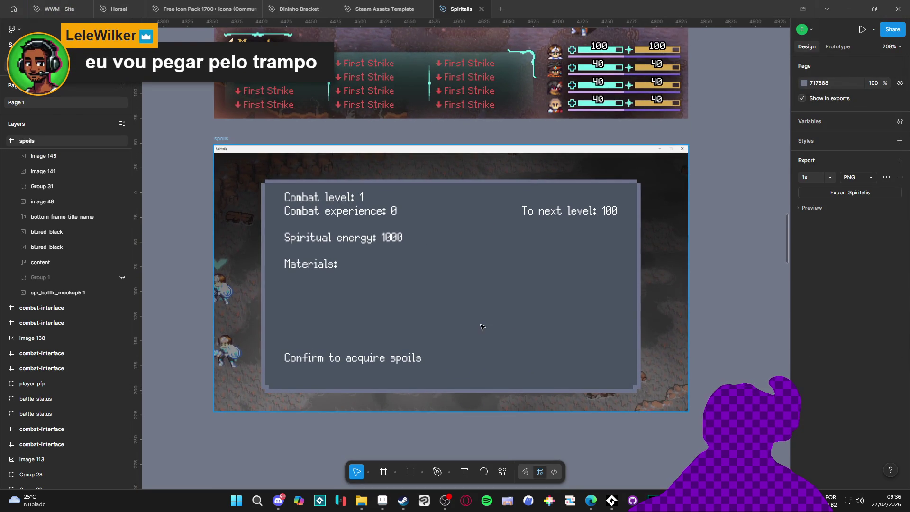
scroll(409, 314, "up", 1)
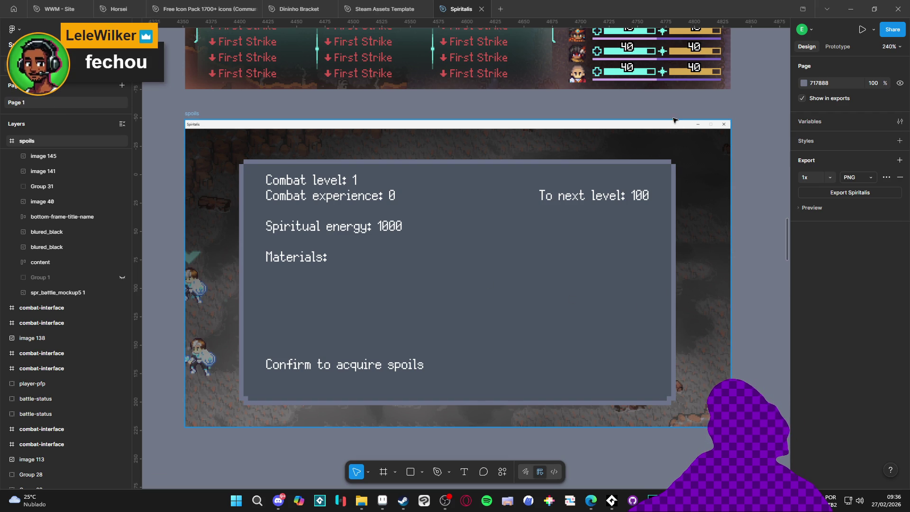
left_click(615, 264)
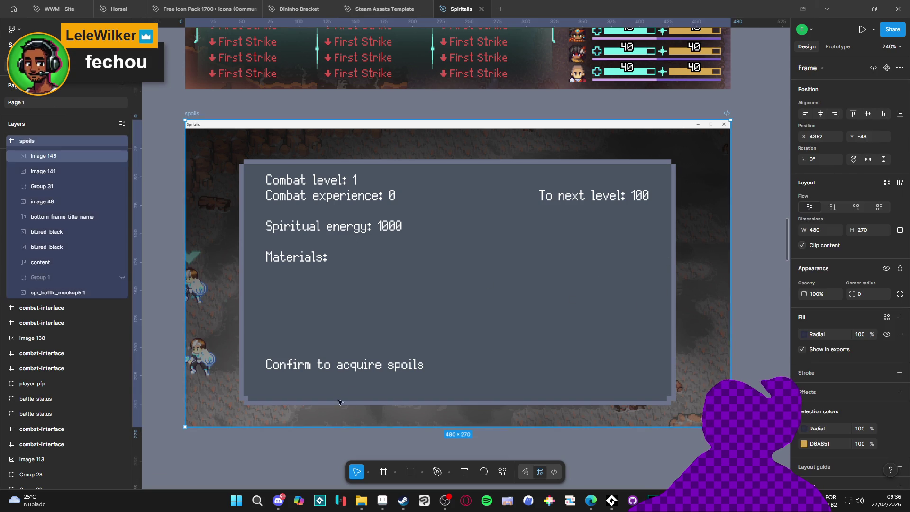
scroll(247, 454, "left", 1)
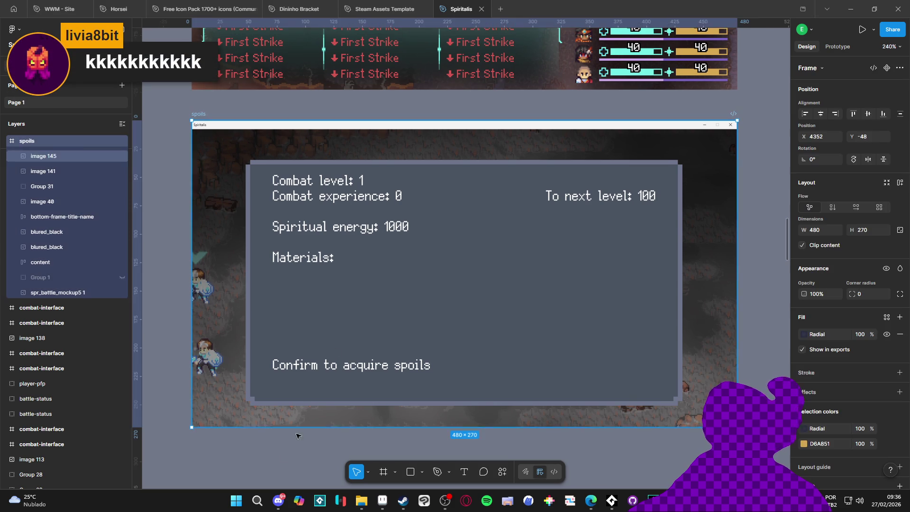
key("Return")
scroll(276, 441, "left", 2)
key("Escape")
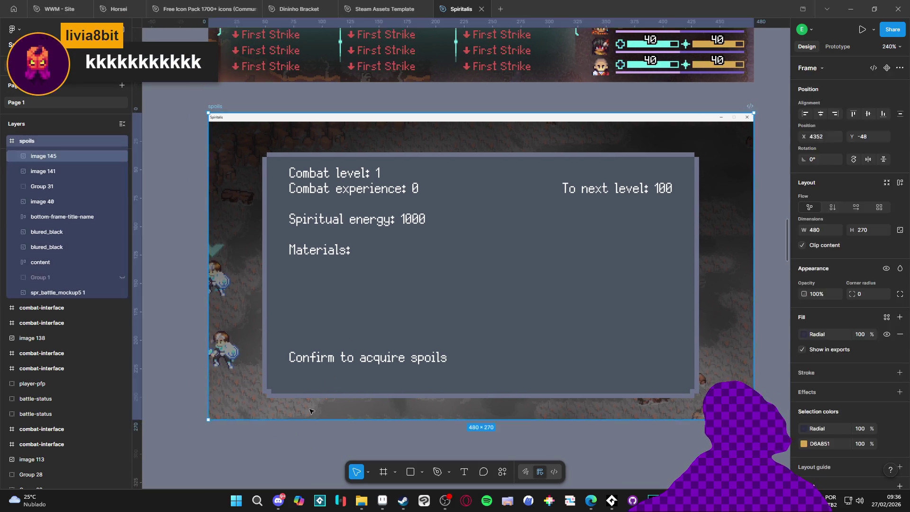
left_click(273, 435)
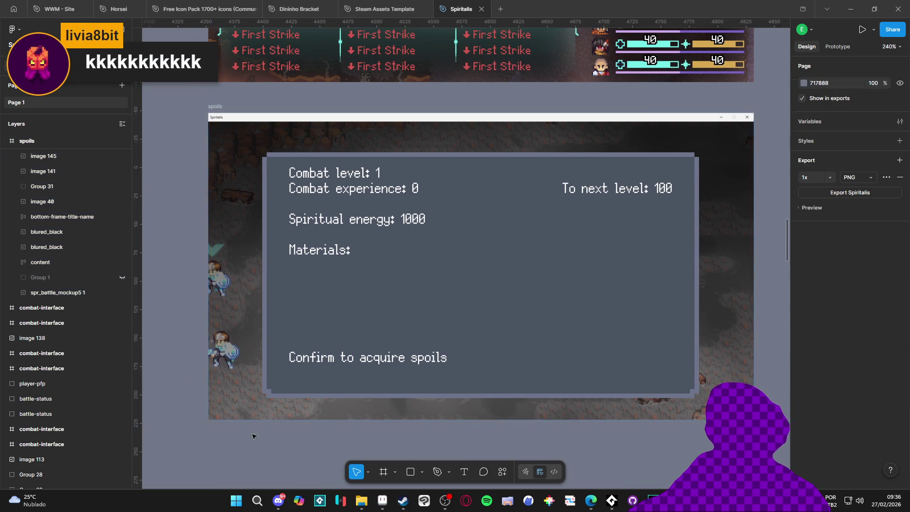
scroll(270, 426, "down", 5)
scroll(327, 379, "down", 8)
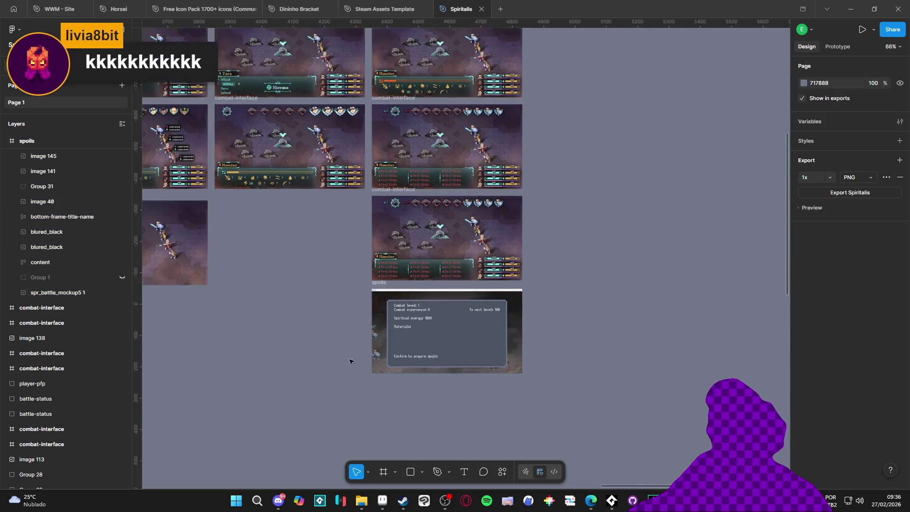
scroll(360, 338, "up", 3)
scroll(574, 313, "up", 5)
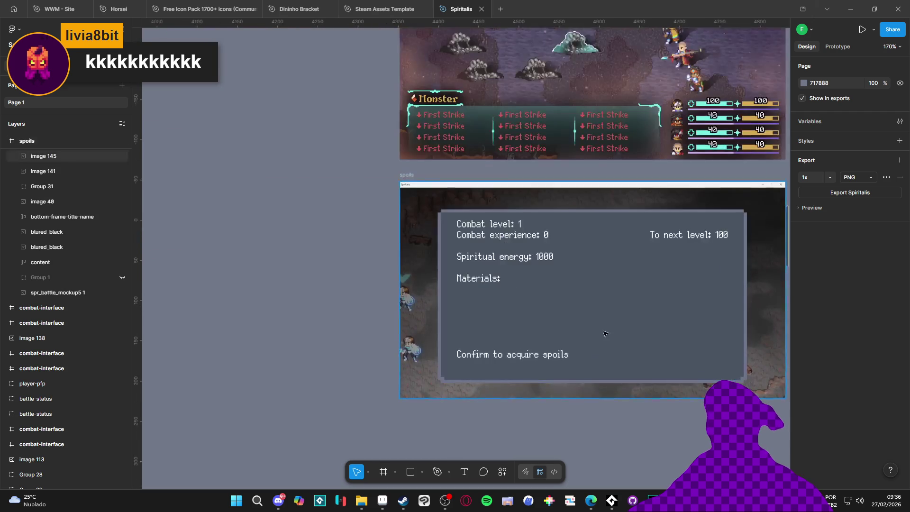
scroll(453, 297, "right", 3)
left_click(490, 286)
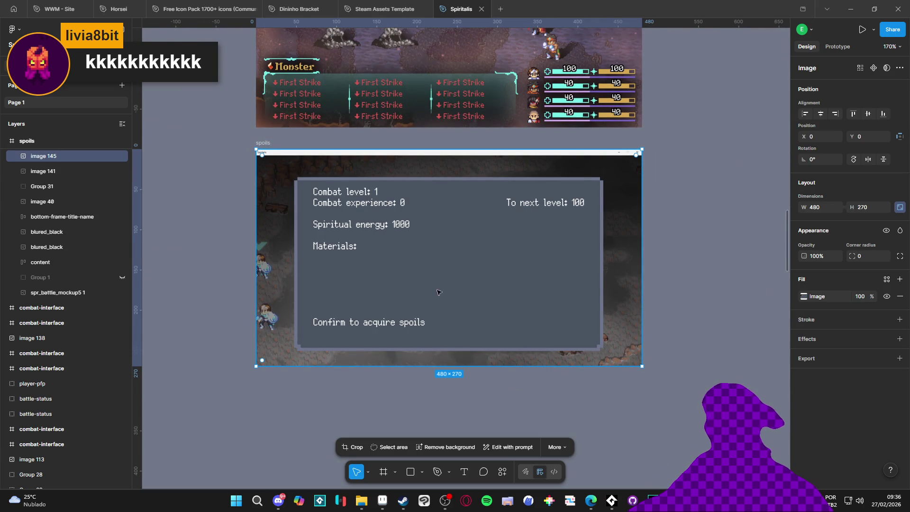
scroll(406, 306, "up", 1)
scroll(302, 171, "down", 10)
scroll(258, 290, "left", 5)
scroll(367, 189, "right", 3)
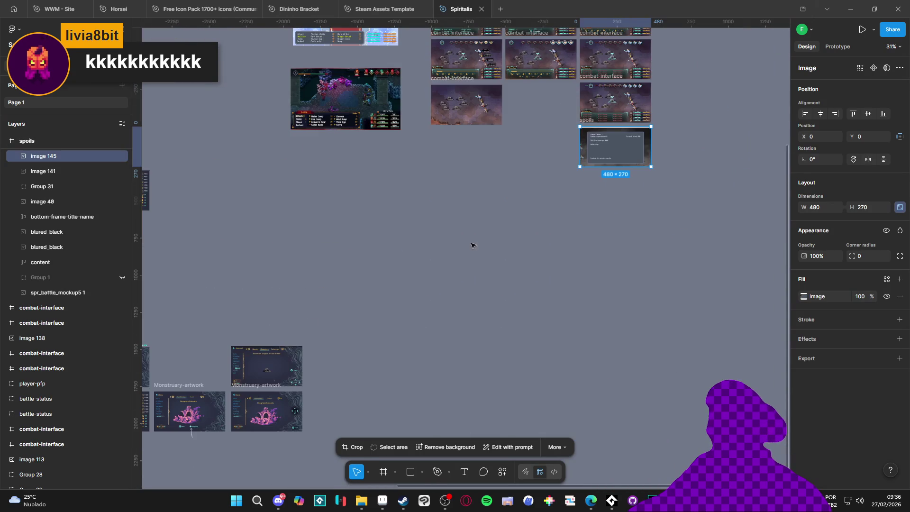
scroll(597, 127, "up", 5)
scroll(379, 278, "down", 4)
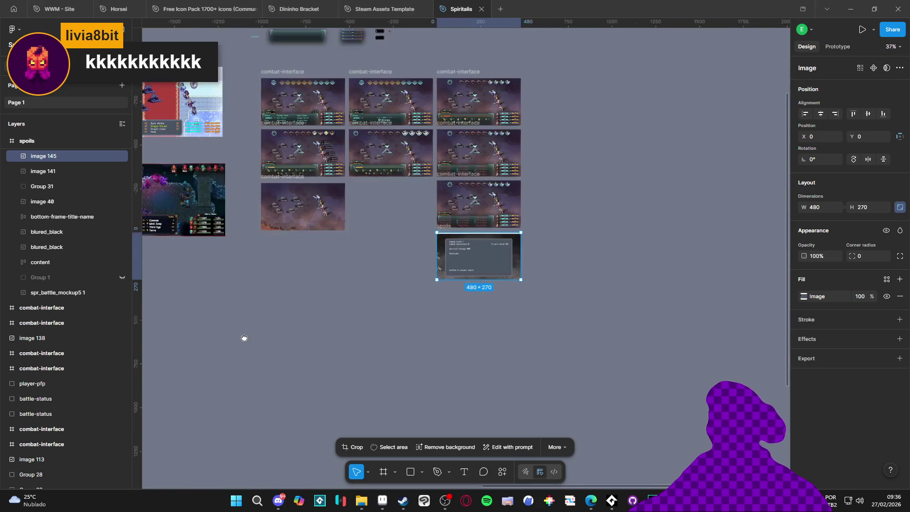
scroll(246, 337, "left", 5)
scroll(380, 285, "down", 3)
scroll(497, 251, "left", 3)
scroll(450, 244, "down", 3)
scroll(419, 241, "up", 6)
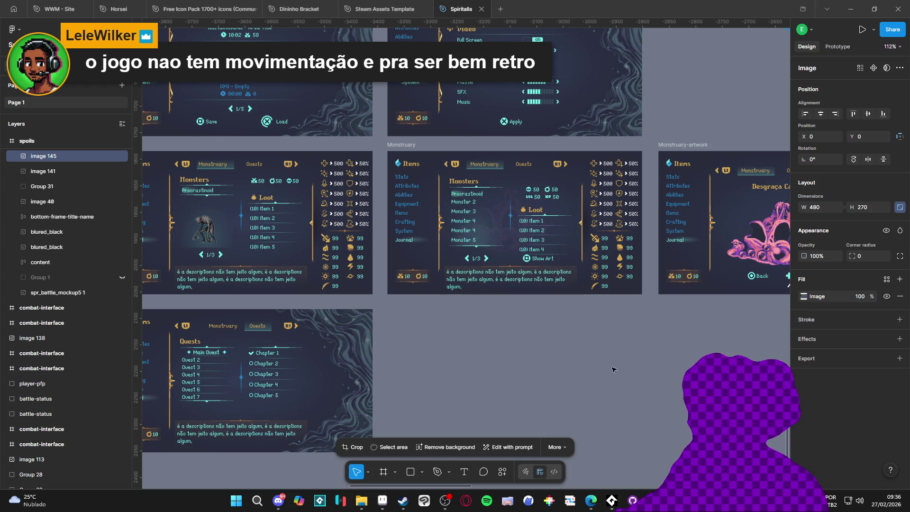
scroll(387, 325, "down", 1)
scroll(337, 326, "up", 10)
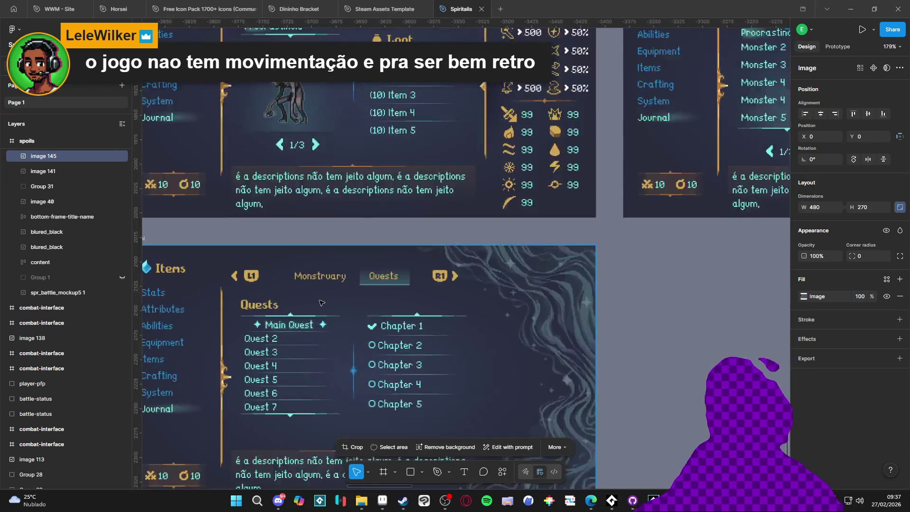
scroll(399, 240, "down", 3)
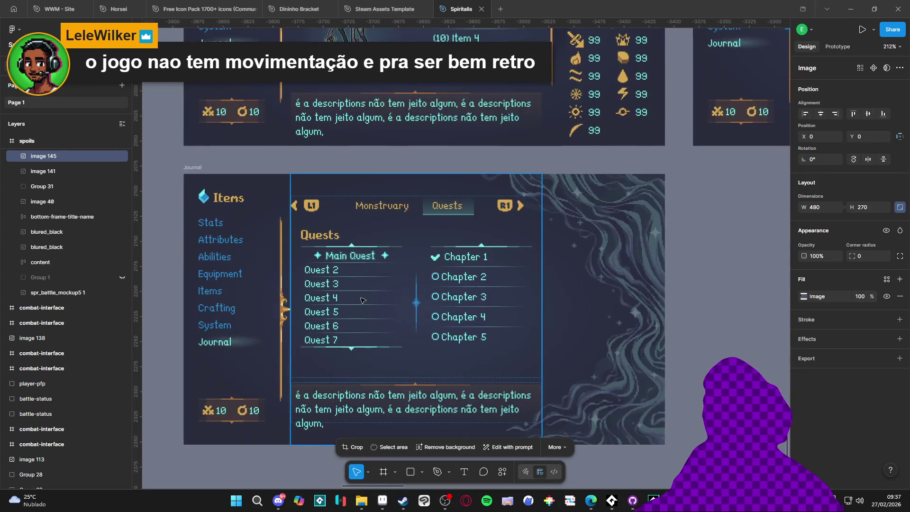
scroll(227, 284, "up", 1)
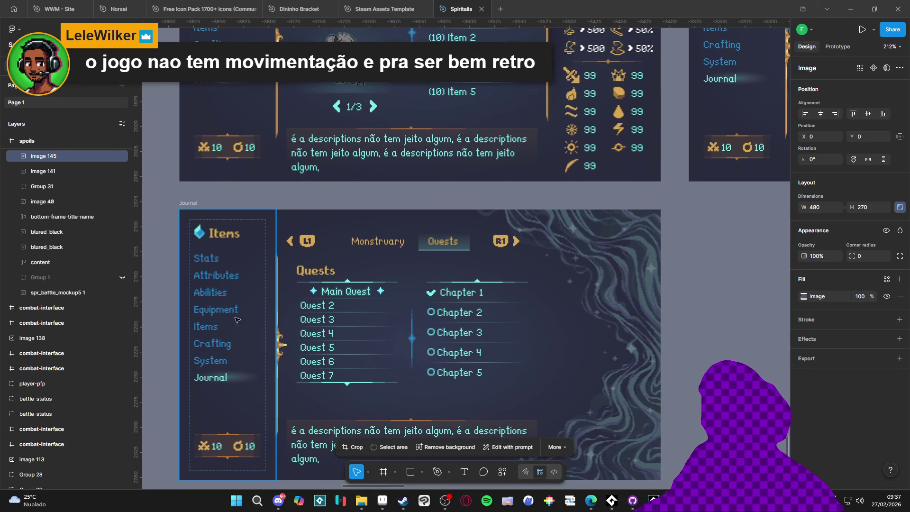
scroll(319, 184, "down", 5)
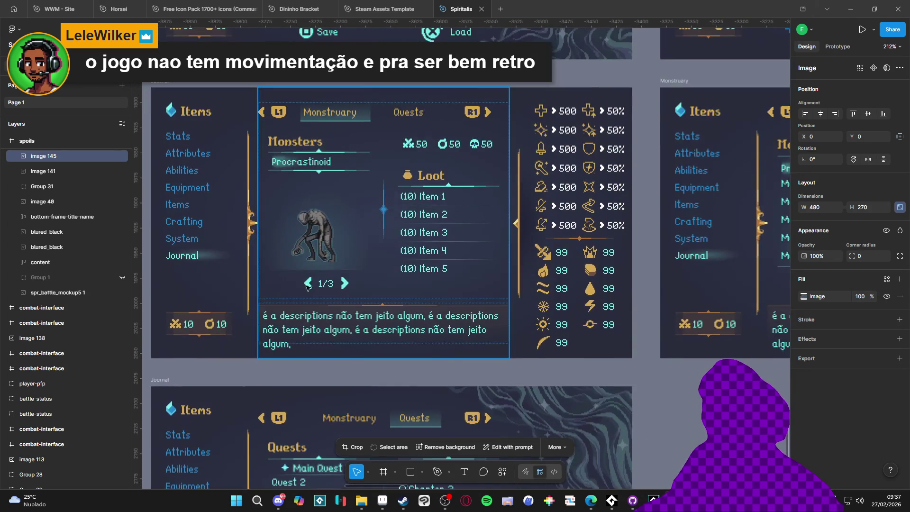
scroll(333, 317, "down", 3)
scroll(322, 315, "right", 10)
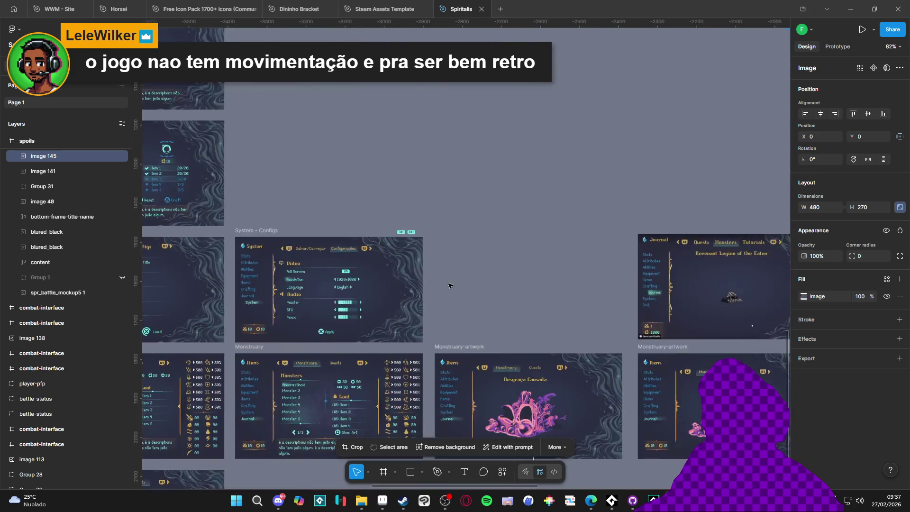
scroll(308, 313, "up", 8)
scroll(300, 311, "down", 3)
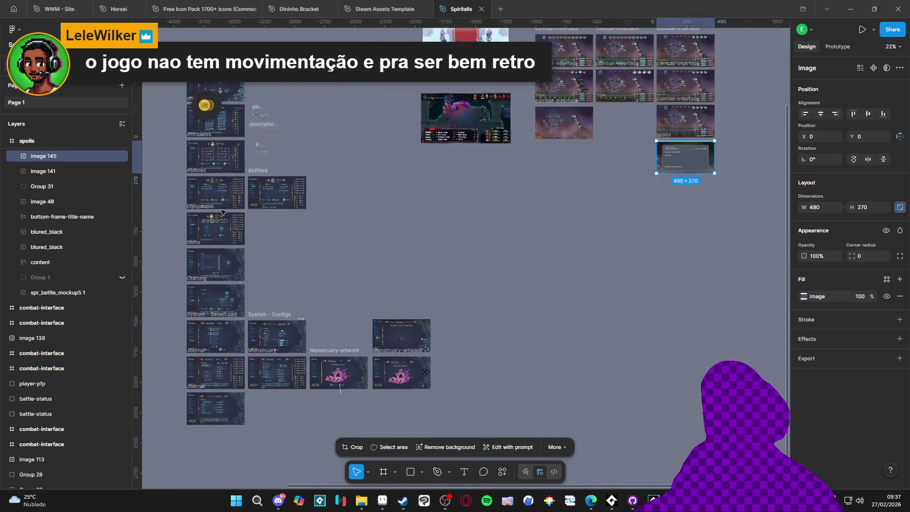
scroll(237, 174, "up", 10)
scroll(237, 173, "down", 5)
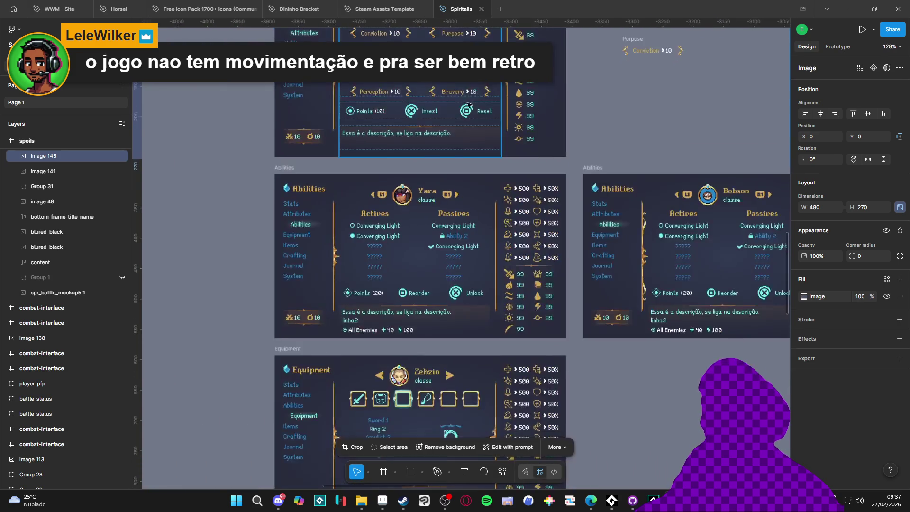
scroll(402, 178, "up", 5)
scroll(402, 178, "down", 5)
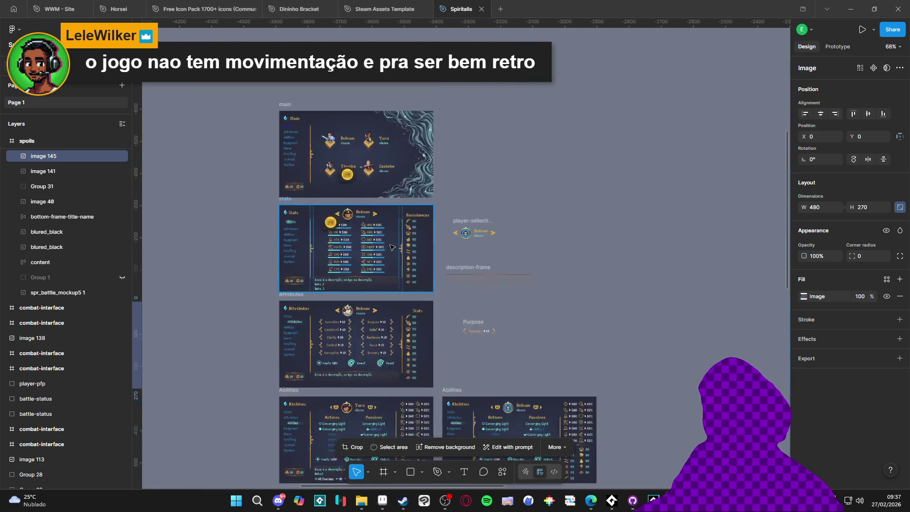
scroll(250, 280, "right", 10)
scroll(415, 250, "right", 5)
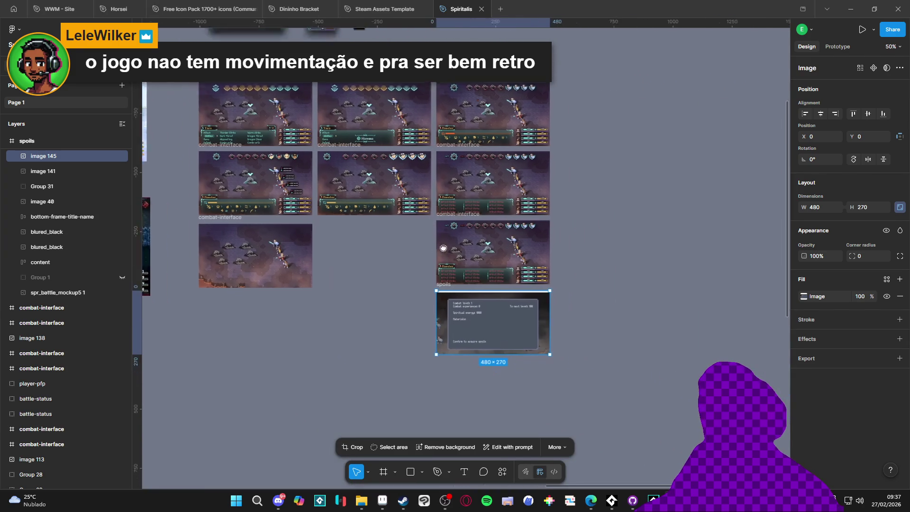
scroll(427, 266, "up", 8)
scroll(428, 265, "up", 3)
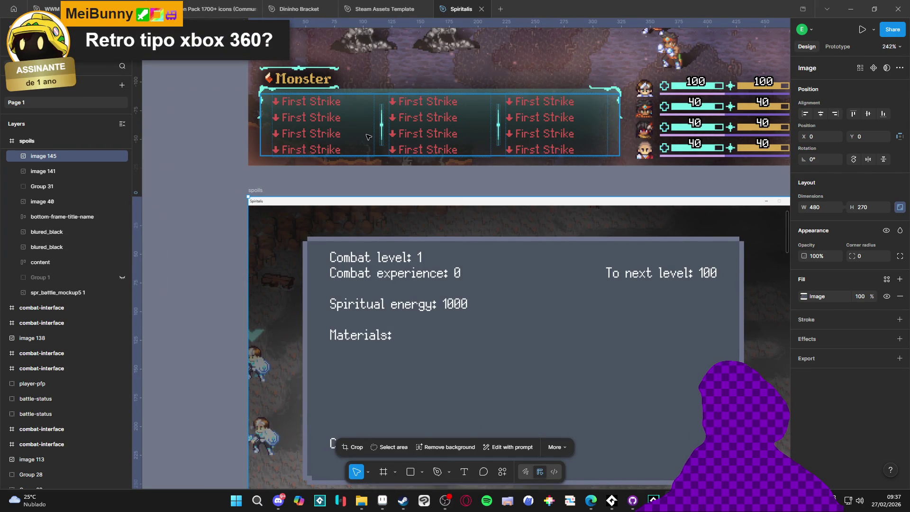
Lock the image 145 layer holding the spoils capture, then clear the selection
scroll(417, 172, "down", 2)
scroll(417, 172, "right", 2)
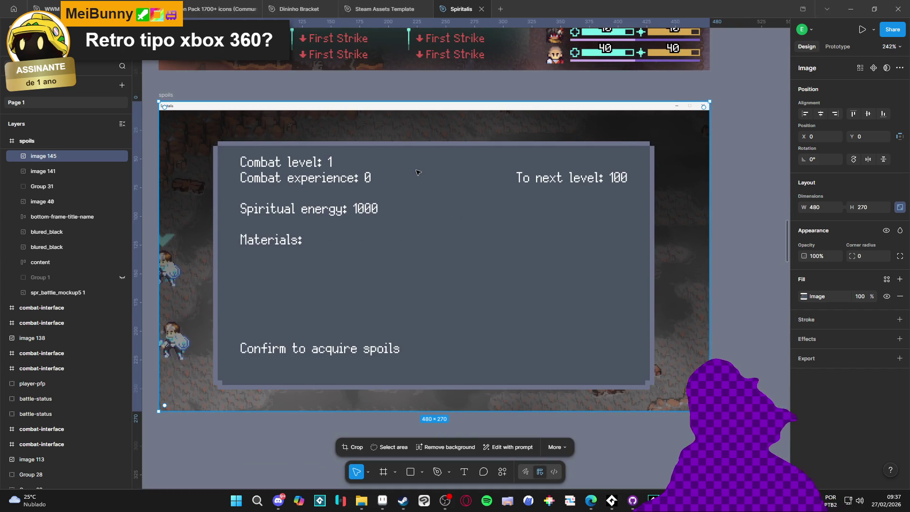
scroll(403, 246, "down", 1)
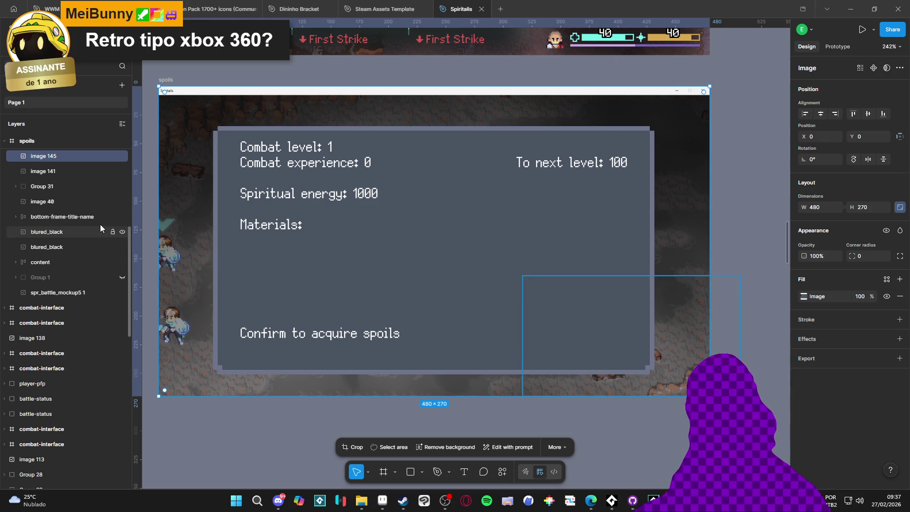
left_click(113, 157)
left_click(352, 428)
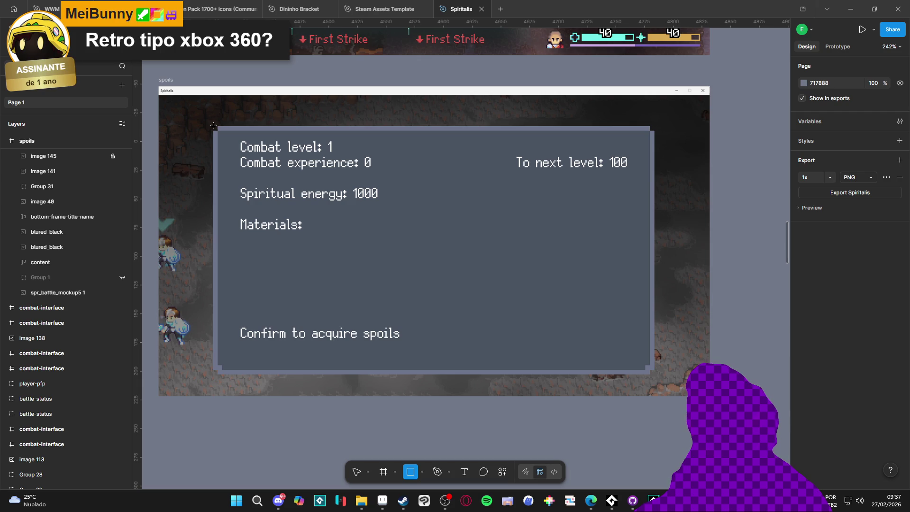
Draw a large Rectangle 4 over the spoils panel and move it from character-frame into content
mouse_move(214, 126)
left_mouse_down()
mouse_move(433, 239)
mouse_move(444, 235)
left_mouse_up()
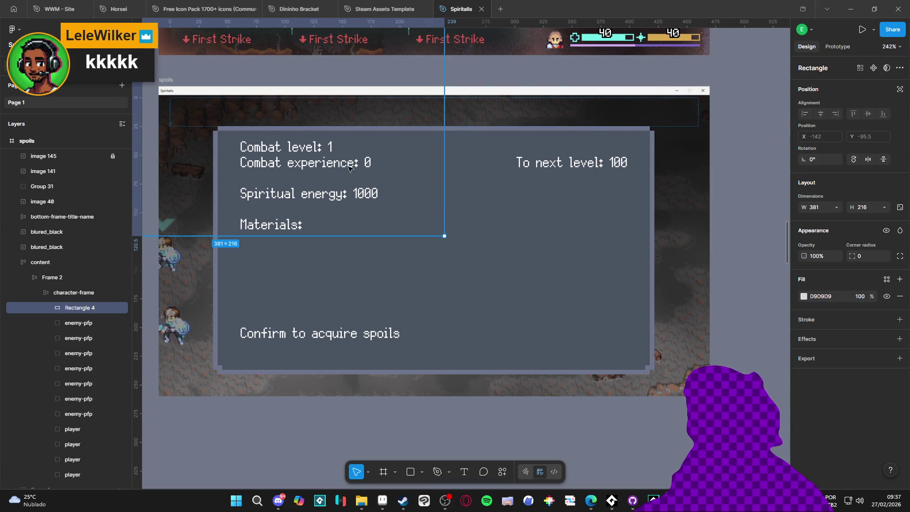
key("ctrl+z")
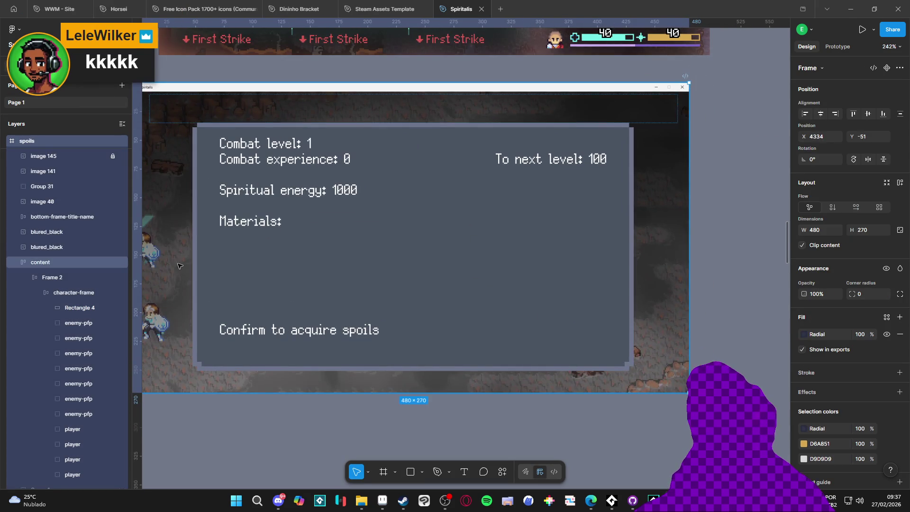
key("ctrl+shift+z")
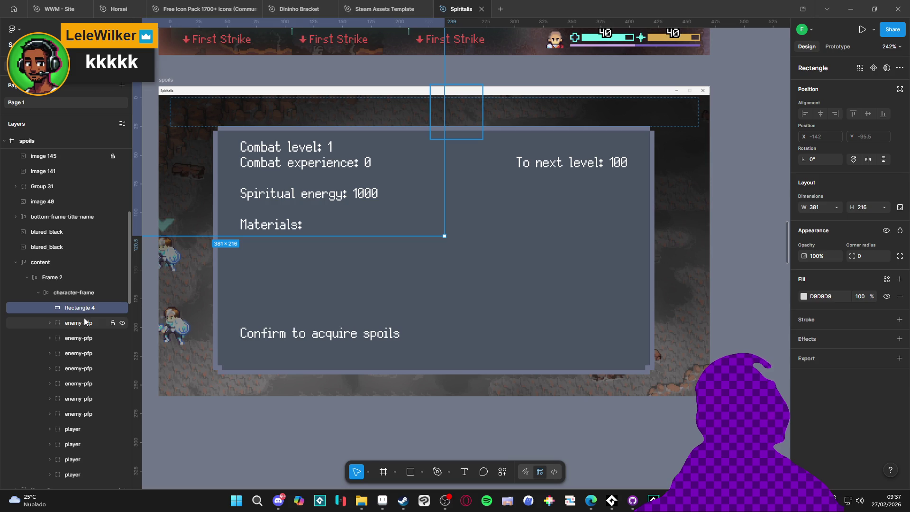
left_click_drag(74, 271, 88, 271)
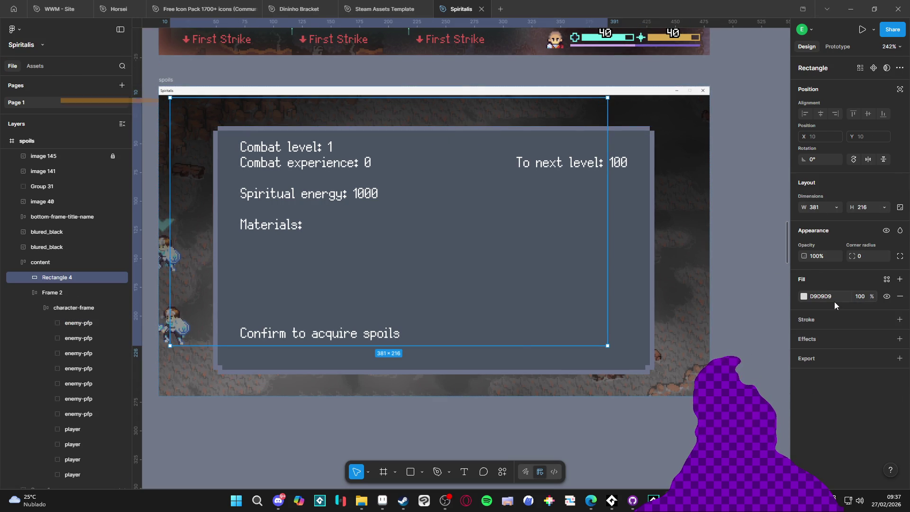
left_click(26, 293)
Work down the spoils frame's layer tree to the blured_black layer inside content
left_click(256, 378)
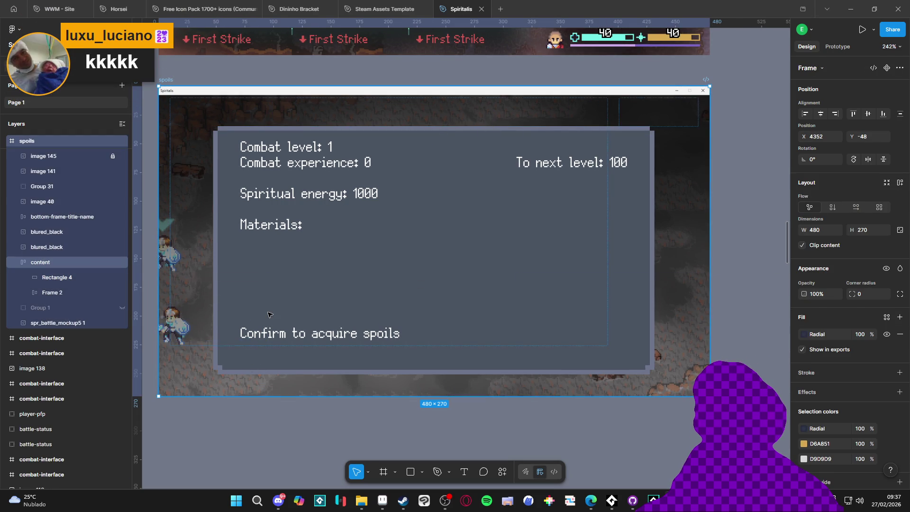
left_click(248, 370)
key("Return")
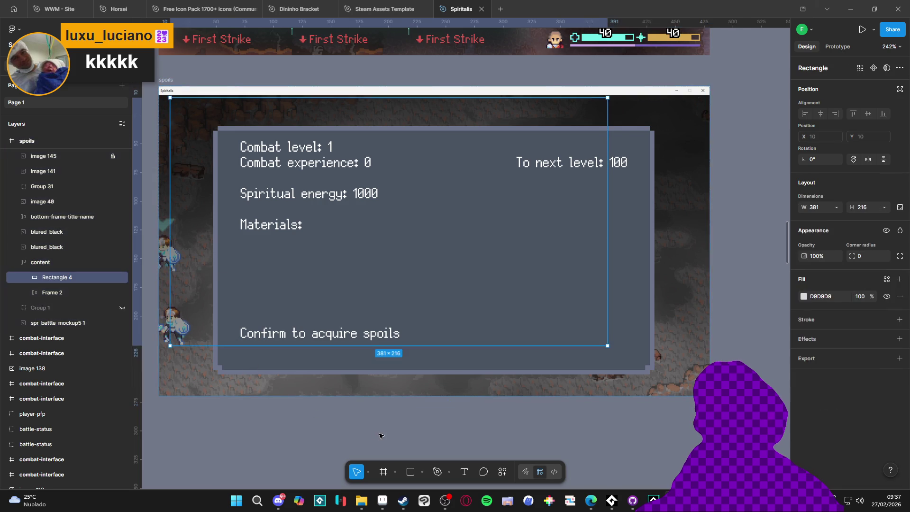
key("Tab")
key("Return")
key("Return")
left_click(453, 283)
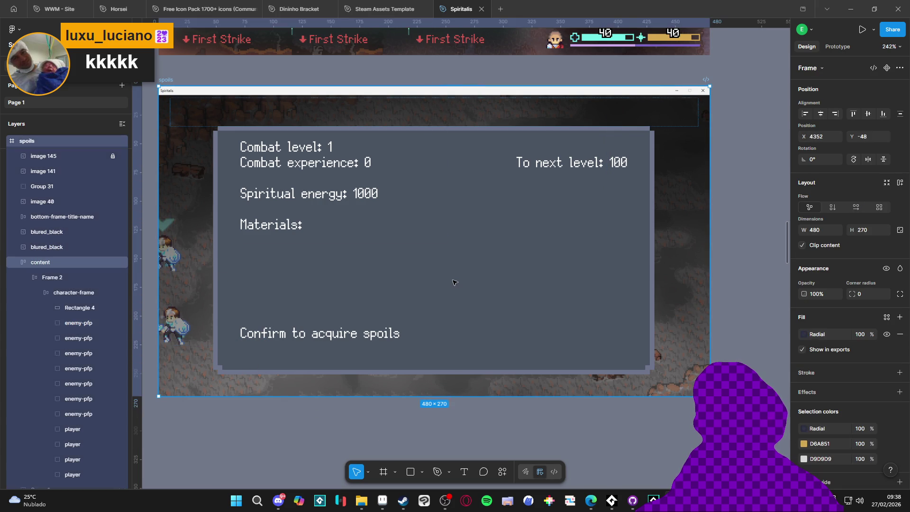
left_click(27, 277)
left_click(39, 264)
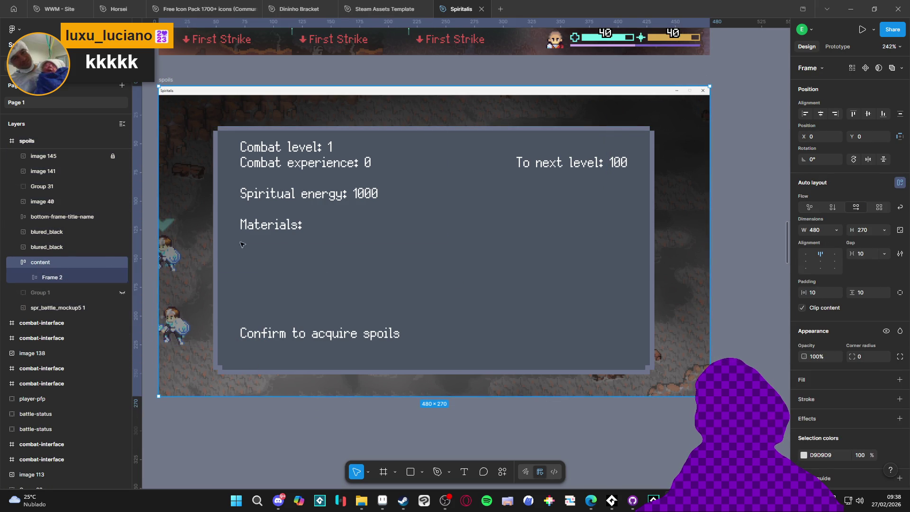
left_click(61, 246)
Draw a 202×110 Rectangle 5 at the panel's top-left and move it into the spoils frame
left_click(410, 472)
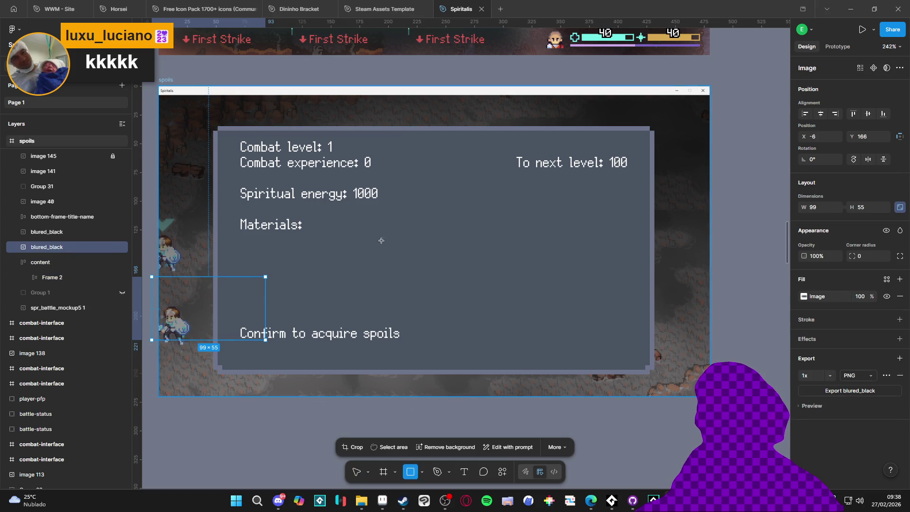
left_click_drag(171, 97, 402, 223)
mouse_move(67, 281)
left_mouse_down()
mouse_move(64, 253)
mouse_move(99, 243)
left_mouse_up()
scroll(84, 246, "up", 3)
Move Rectangle 5 to X 48, Y 35 on the spoils panel
left_click_drag(313, 164, 389, 232)
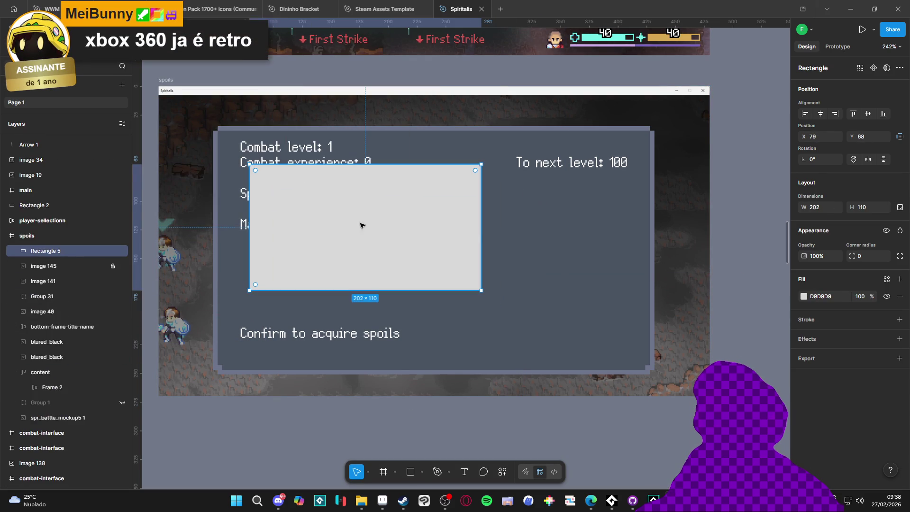
scroll(290, 213, "up", 2)
scroll(290, 213, "up", 1)
scroll(354, 264, "up", 1)
left_click_drag(365, 271, 264, 209)
scroll(226, 168, "up", 6)
left_click_drag(228, 147, 232, 147)
Resize Rectangle 5 to 384×216 and center the spoils frame in view
scroll(325, 173, "down", 7)
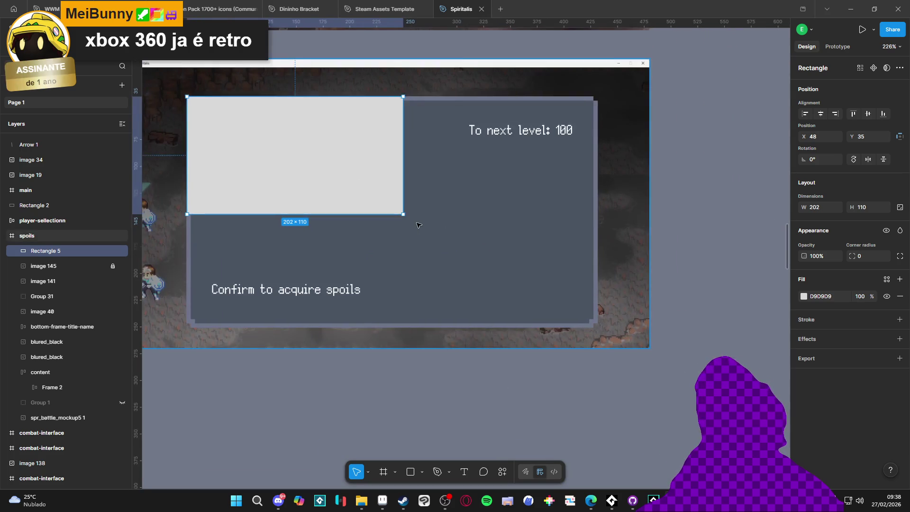
mouse_move(401, 216)
left_mouse_down()
mouse_move(535, 313)
mouse_move(596, 327)
left_mouse_up()
scroll(598, 323, "up", 9)
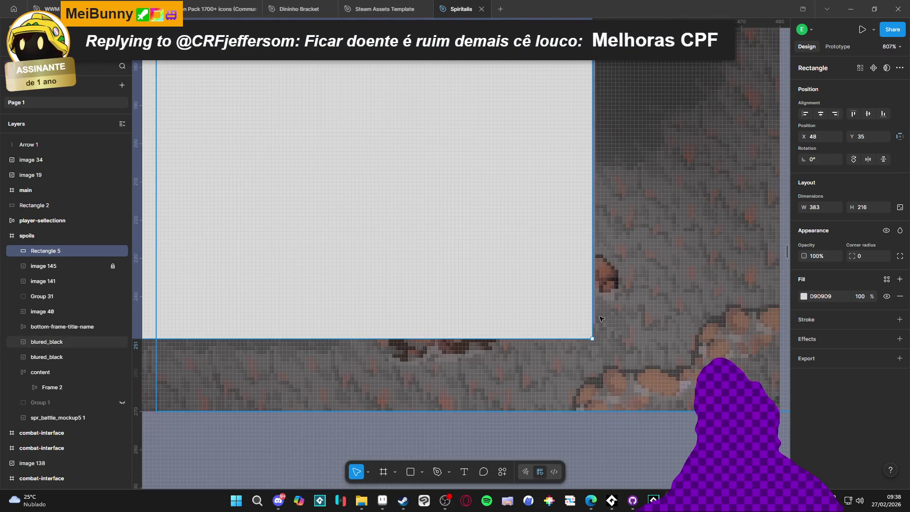
left_click_drag(592, 314, 596, 313)
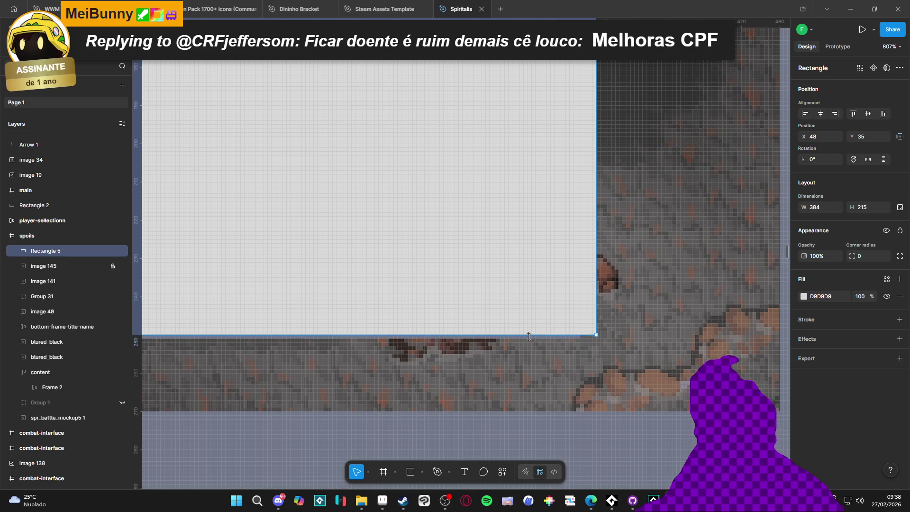
scroll(535, 336, "down", 10)
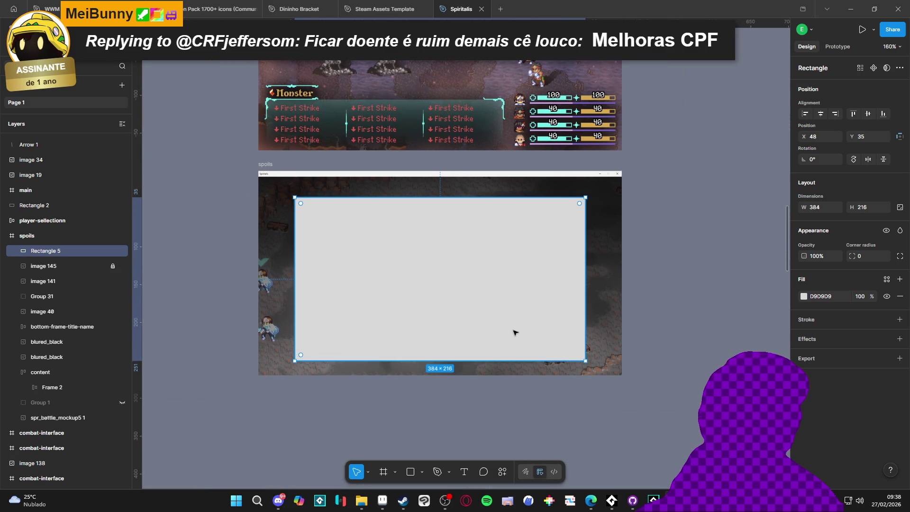
scroll(515, 332, "up", 4)
left_click_drag(491, 308, 551, 305)
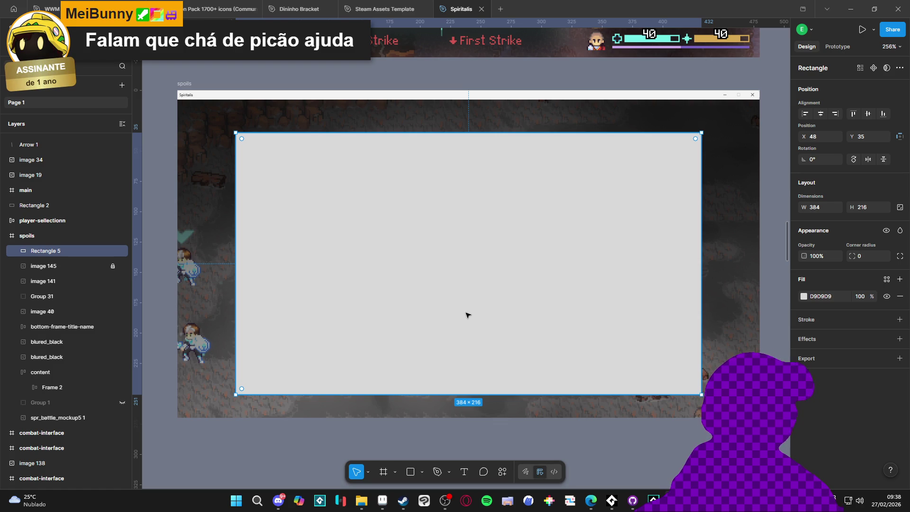
left_click(643, 117)
Check the light grey 384×216 Rectangle 5 at X 48, Y 35, then select the spoils frame
left_click(584, 227)
left_click(319, 433)
left_click(393, 337)
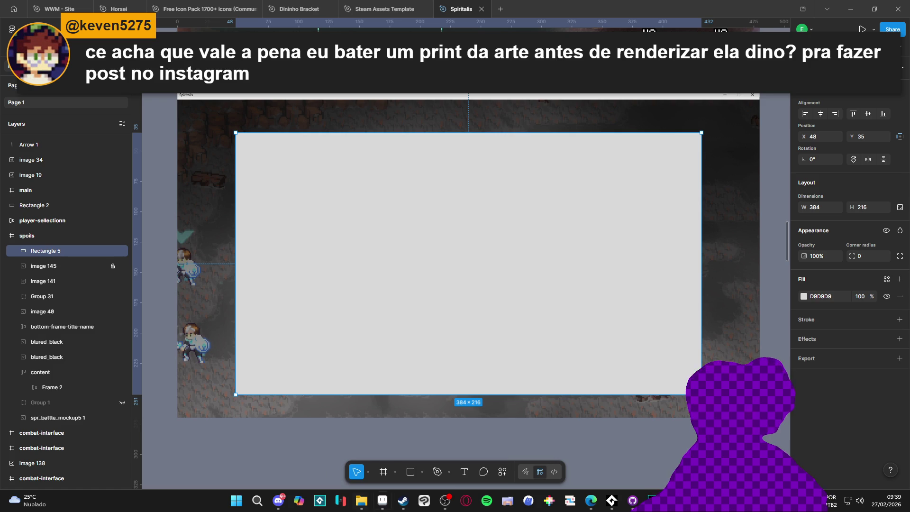
left_click(522, 457)
left_click(406, 304)
left_click(297, 429)
left_click(411, 284)
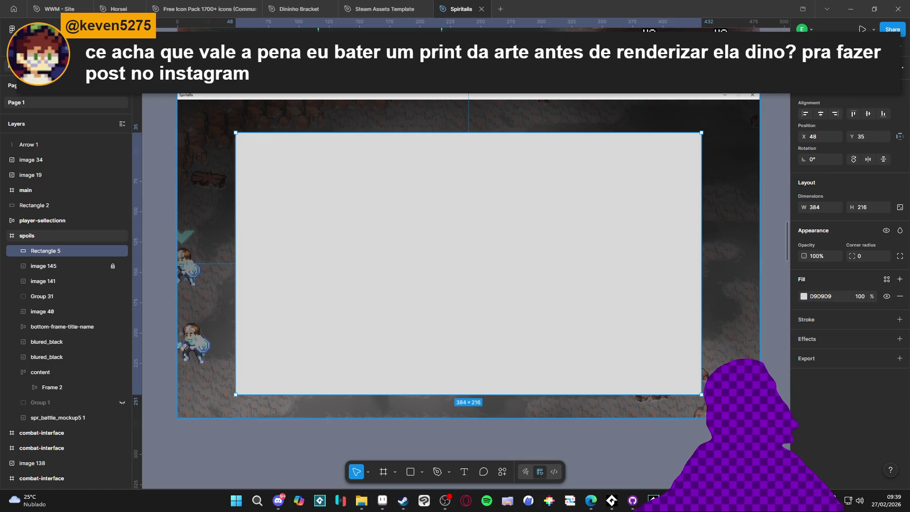
left_click(190, 97)
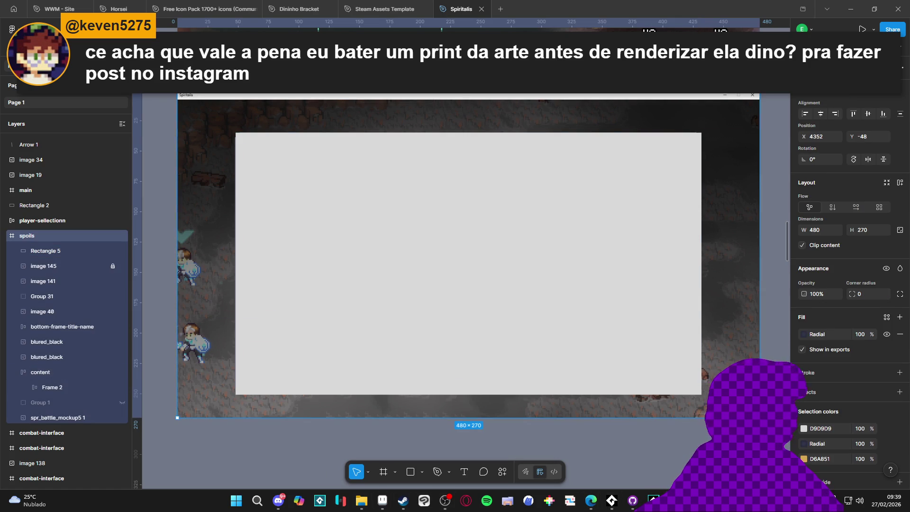
Export the 480×270 spoils frame, bringing up the save window with file name spoils
scroll(838, 428, "down", 2)
left_click(849, 436)
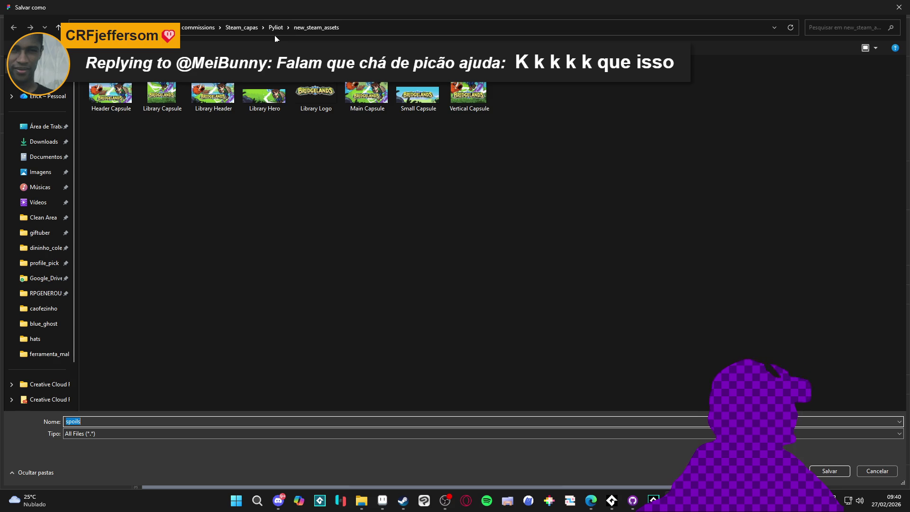
Save the spoils export into commissions > pixel_Art > RPGENEROUS > interface
left_click(274, 34)
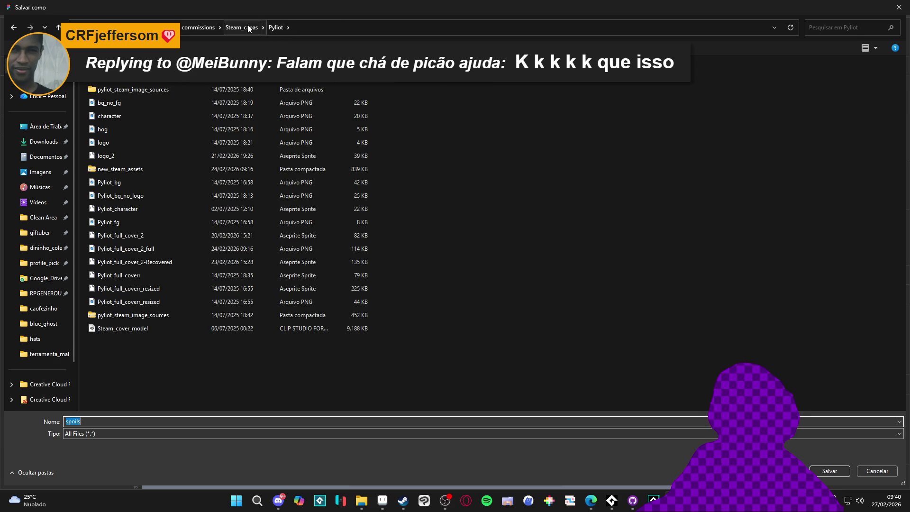
left_click(225, 31)
left_click(205, 28)
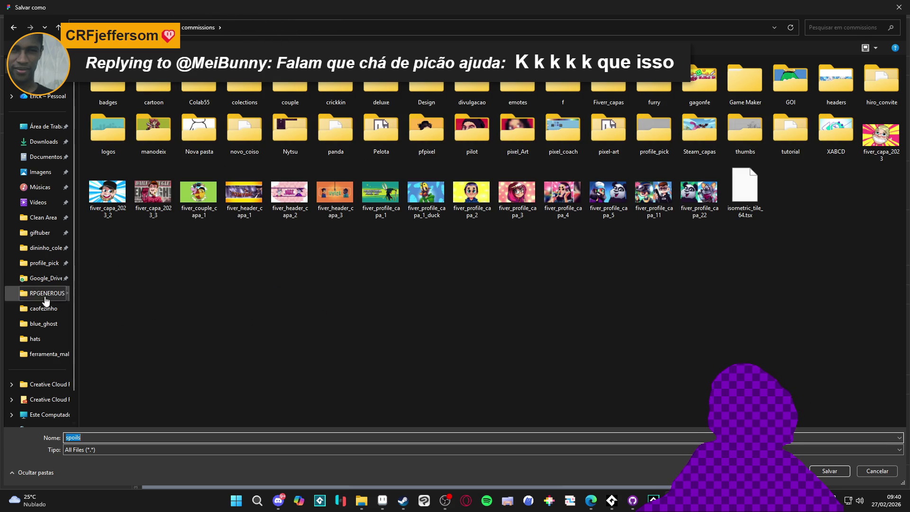
left_click(45, 292)
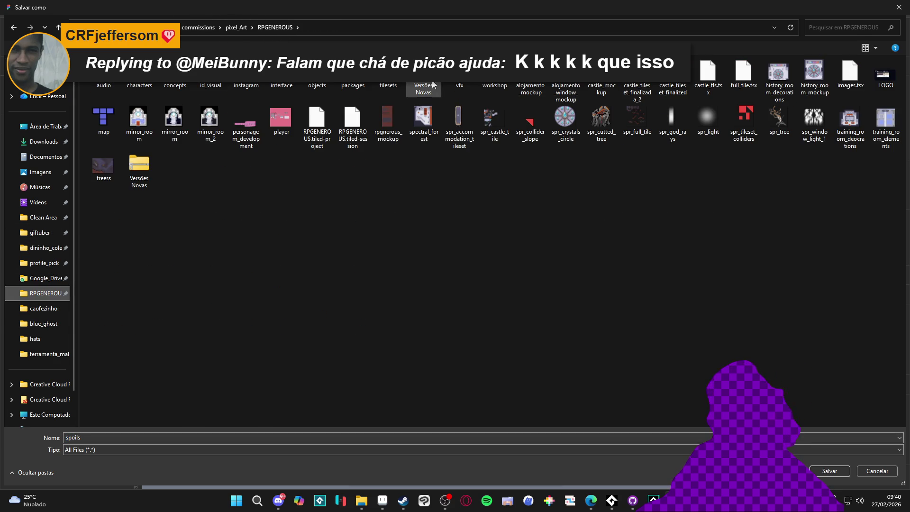
double_click(282, 81)
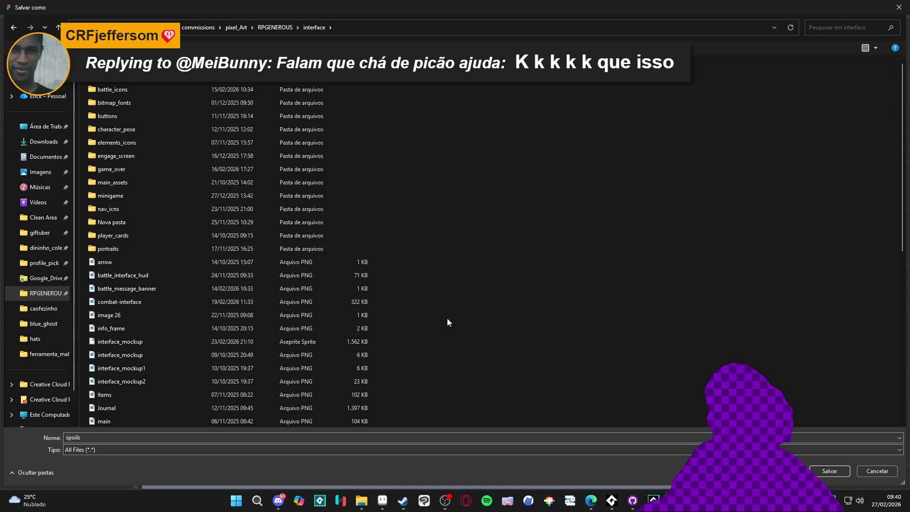
scroll(470, 209, "up", 4, "ctrl")
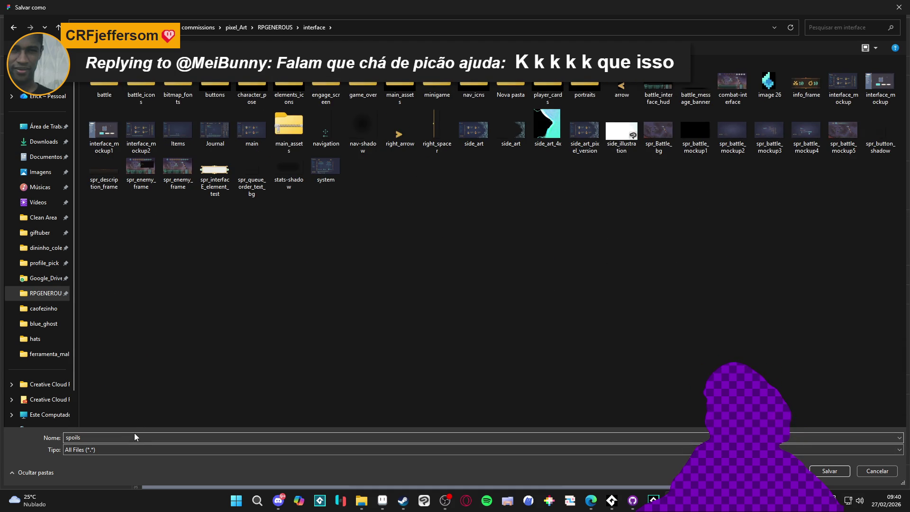
key("Return")
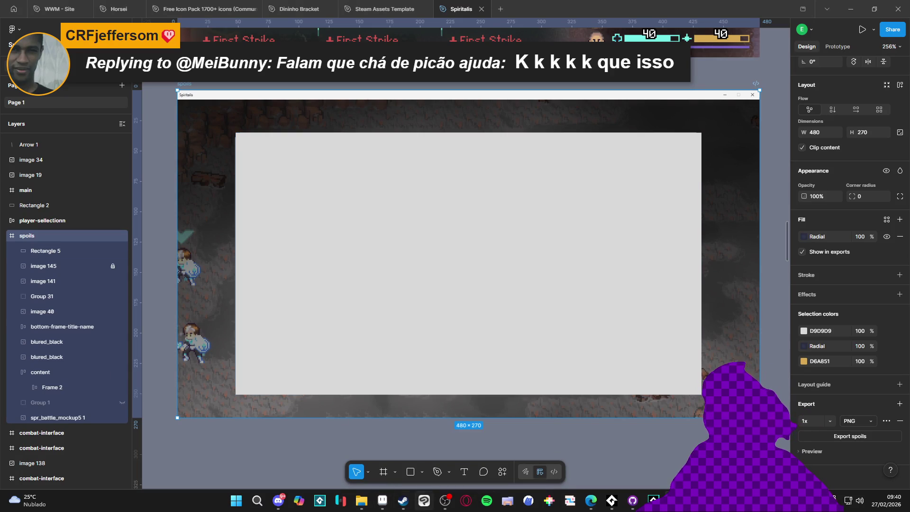
Back in the Aseprite mockup, add a new frame 14 after frame 13
left_click(381, 507)
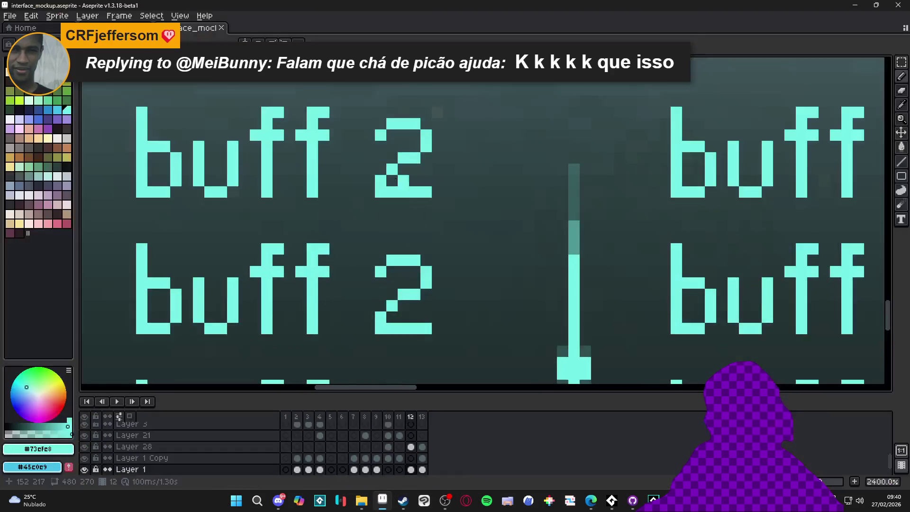
scroll(420, 262, "down", 6)
left_click_drag(420, 262, 385, 289)
left_click(421, 425)
left_click(410, 425)
left_click(422, 425)
key("alt+n")
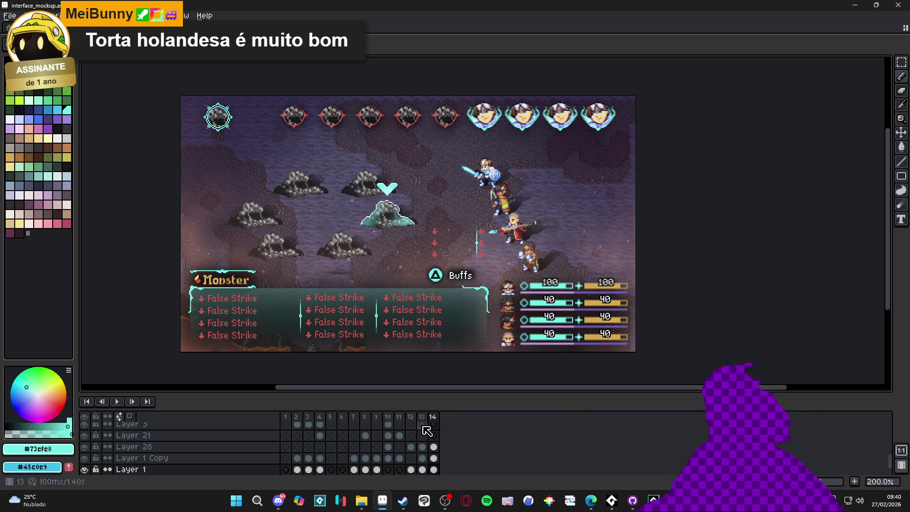
Clear the False Strike text on Layer 2 and the bg cel from frame 14
scroll(435, 446, "down", 1)
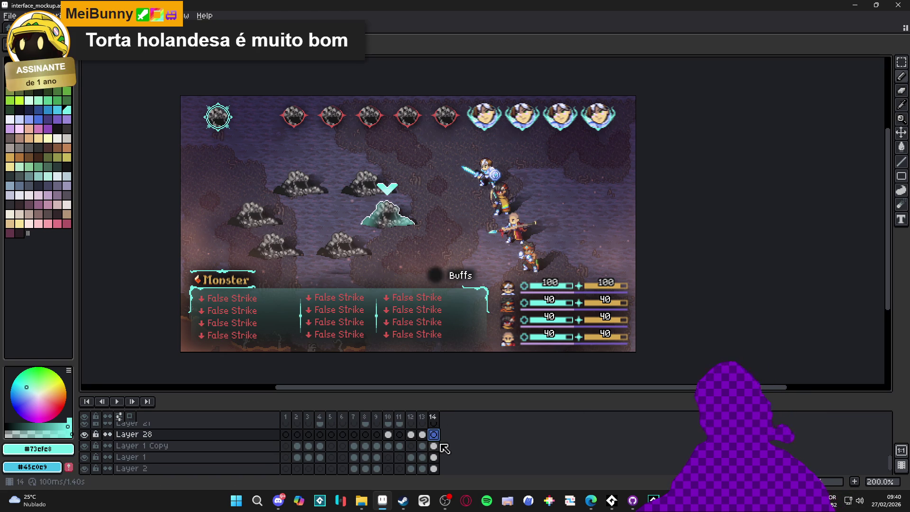
left_click(434, 468)
key("Delete")
scroll(441, 457, "down", 3)
left_click(433, 457)
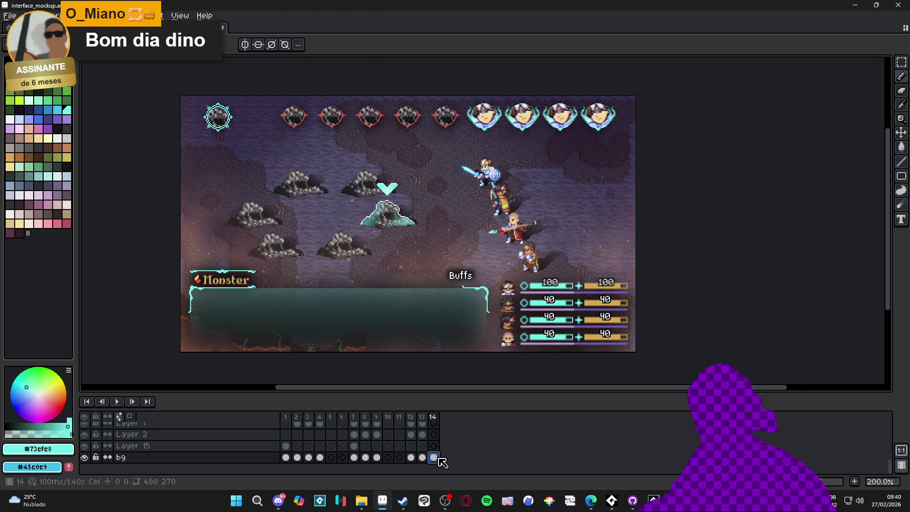
key("Delete")
Open spoils.png in Aseprite by dragging it from the file explorer
mouse_move(361, 501)
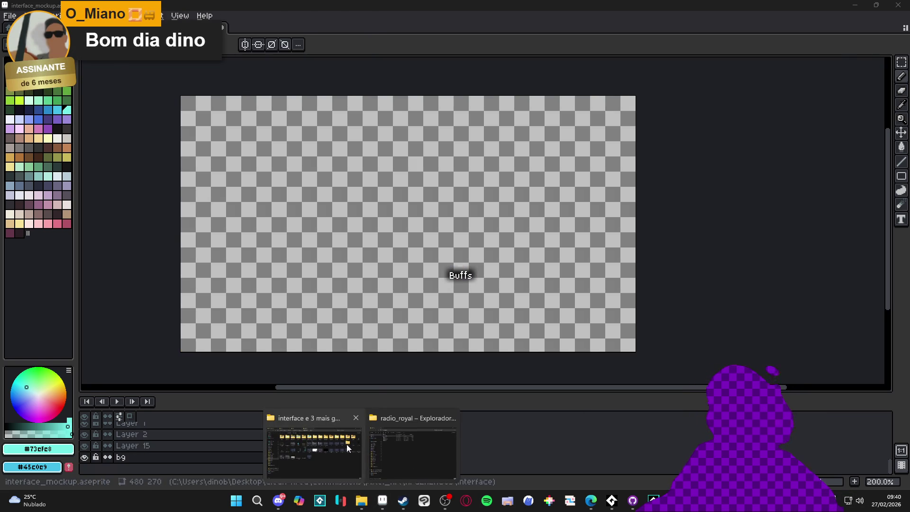
left_click(346, 444)
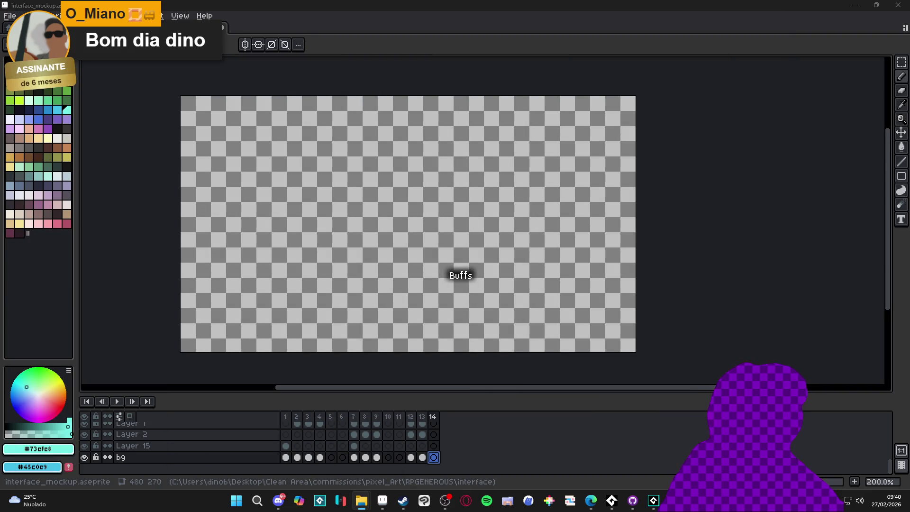
left_click_drag(455, 270, 537, 239)
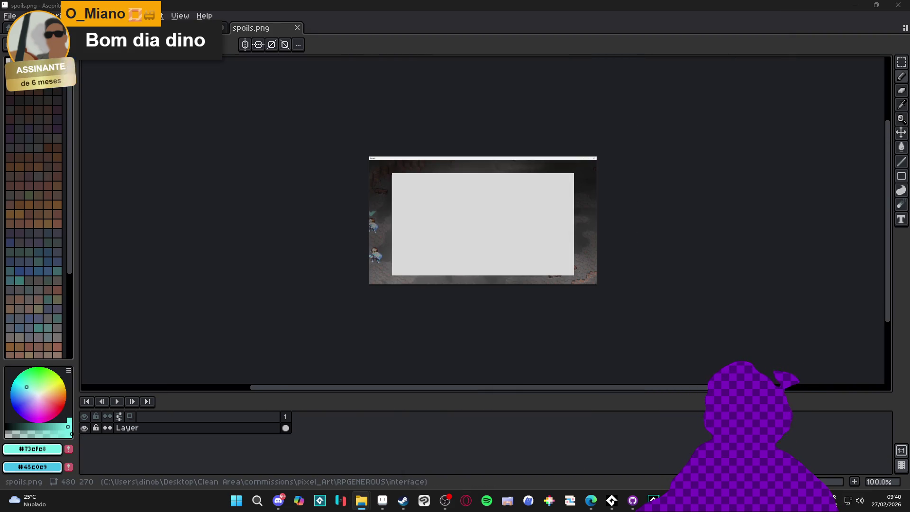
Copy the whole spoils image and paste it into frame 14 of the interface mockup
key("ctrl+a")
key("ctrl+c")
left_click(189, 27)
key("ctrl+v")
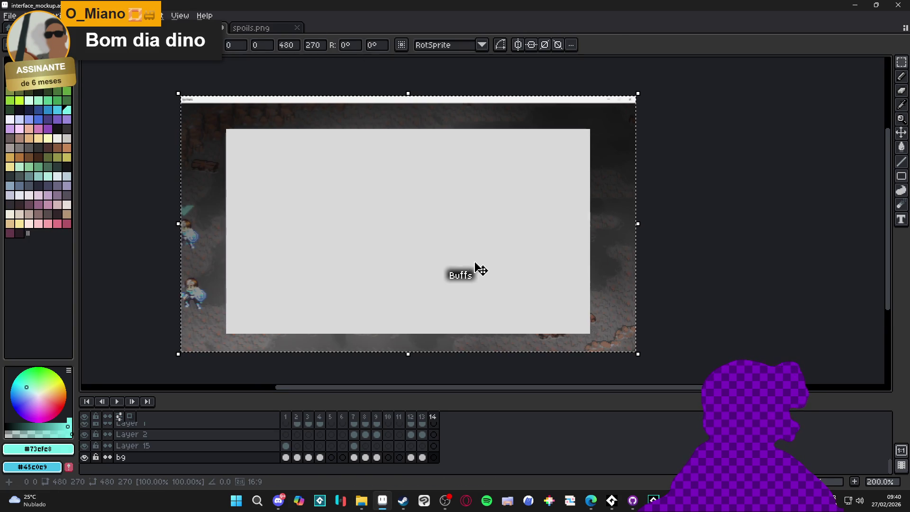
key("Return")
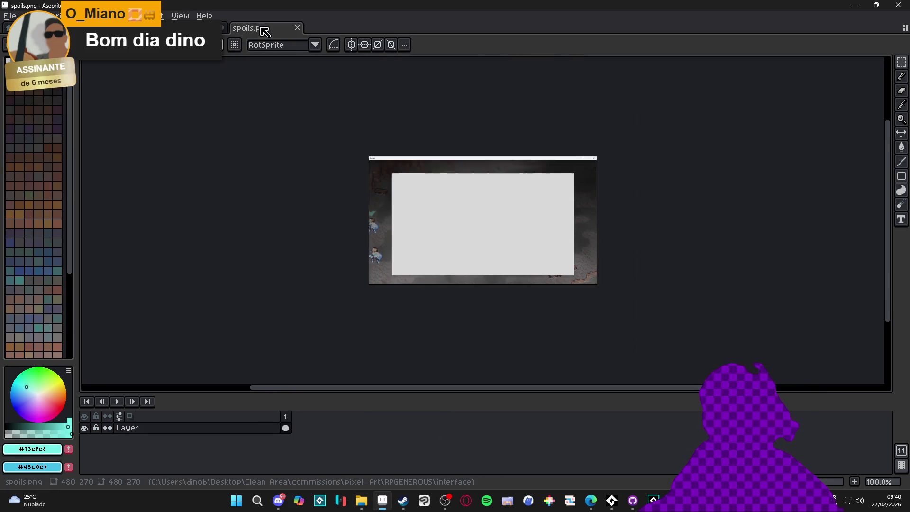
Reposition the pasted spoils background and delete the extra Layer 1 Copy layer
scroll(505, 271, "down", 3)
scroll(541, 292, "up", 3)
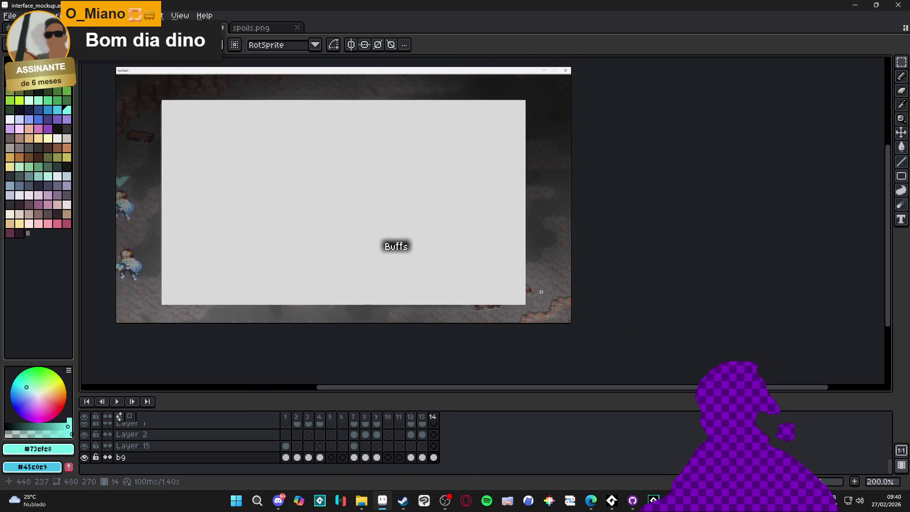
key("ctrl+a")
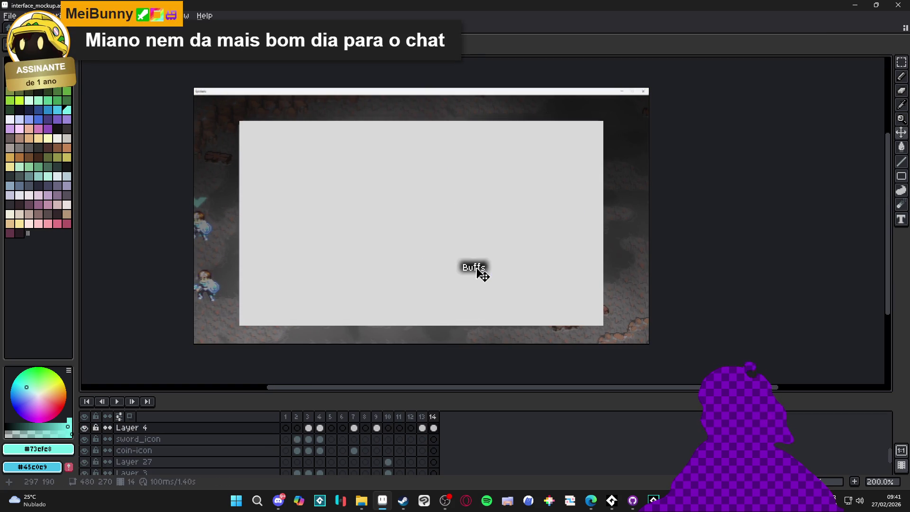
left_click_drag(498, 258, 494, 231)
key("ctrl+v")
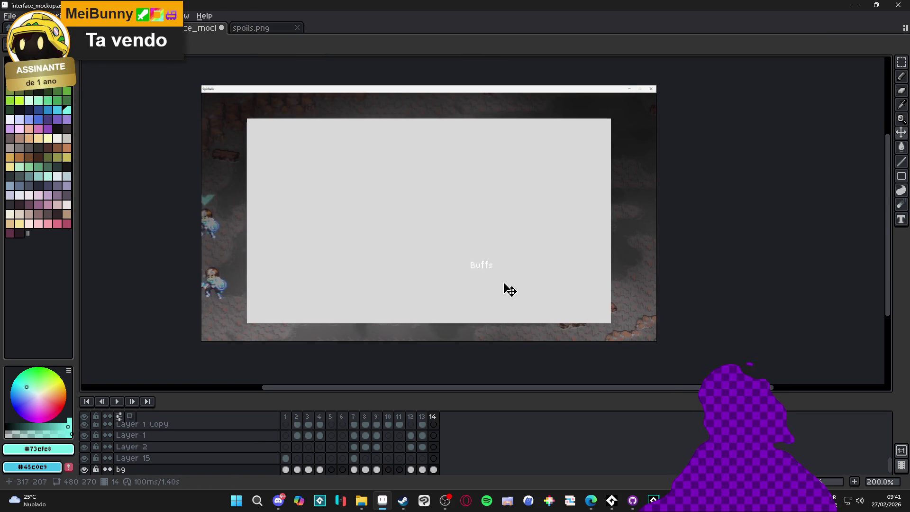
left_click_drag(548, 292, 583, 293)
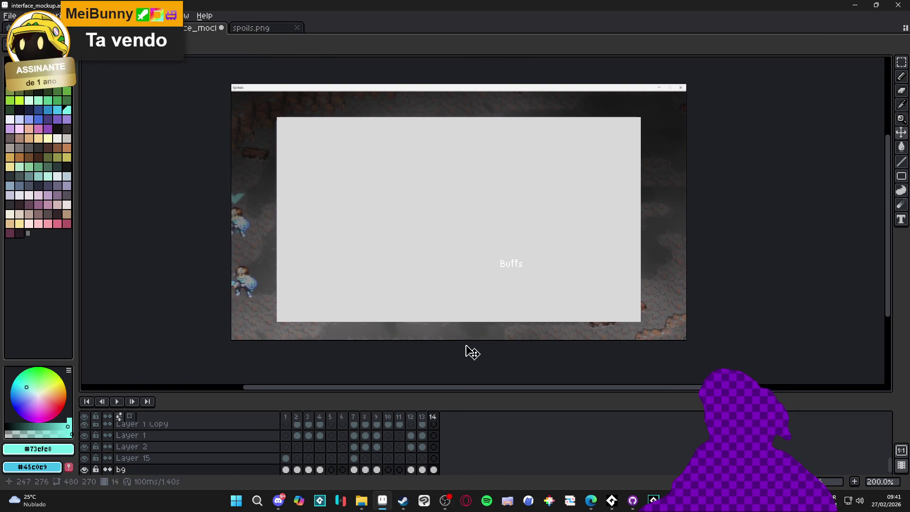
key("Delete")
Compare with spoils.png, then make Layer 12 the active layer in the mockup
left_click(256, 29)
scroll(392, 192, "up", 2)
scroll(392, 193, "down", 2)
left_click(197, 28)
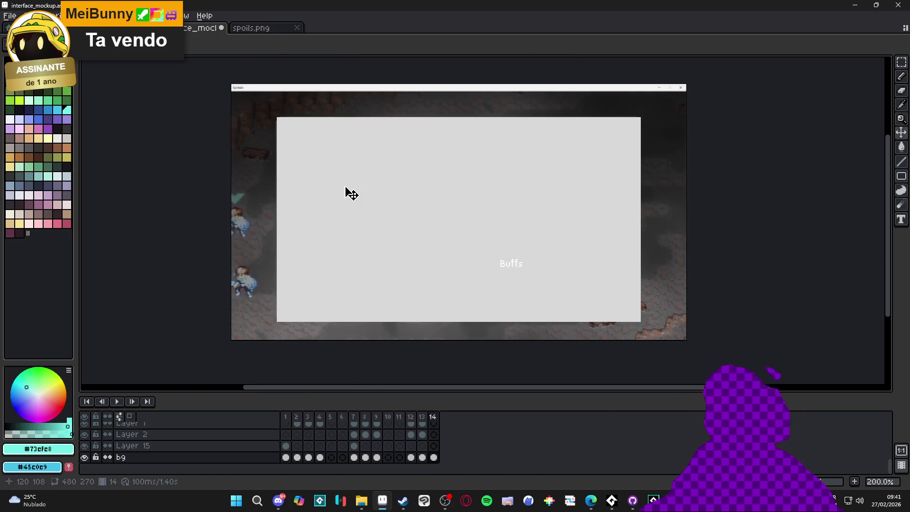
left_click_drag(548, 232, 559, 242)
scroll(530, 282, "up", 5)
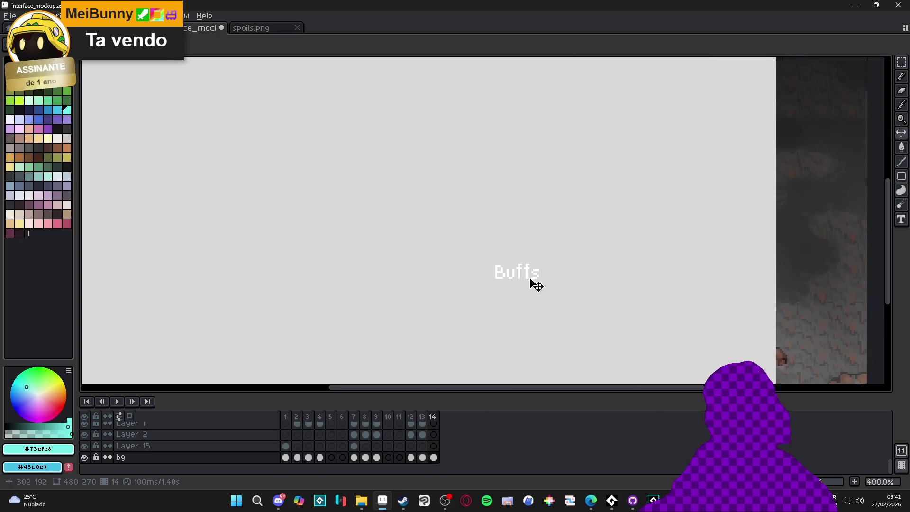
left_click(524, 272, "ctrl")
scroll(530, 279, "down", 4)
scroll(531, 280, "down", 2)
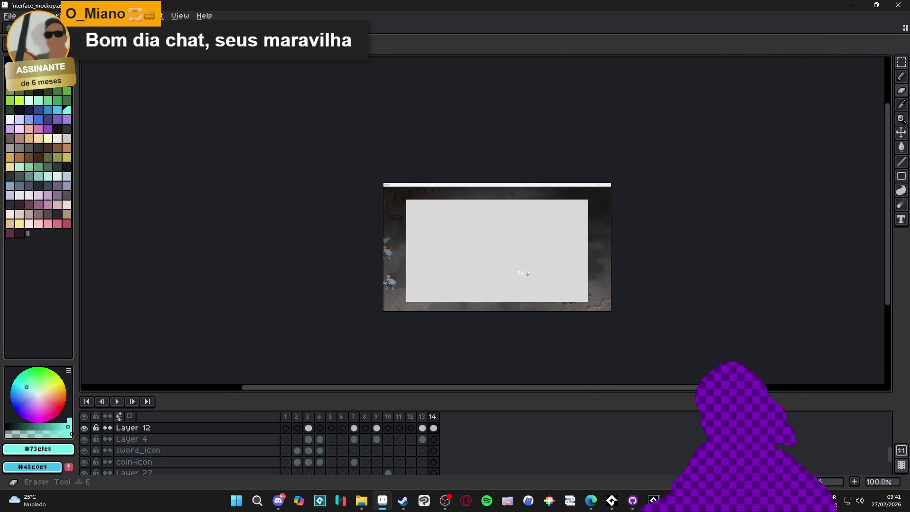
Select Layer 1's cel in frame 14 for drawing
scroll(522, 264, "up", 3)
scroll(488, 266, "down", 6)
scroll(474, 308, "up", 1)
scroll(383, 189, "up", 3)
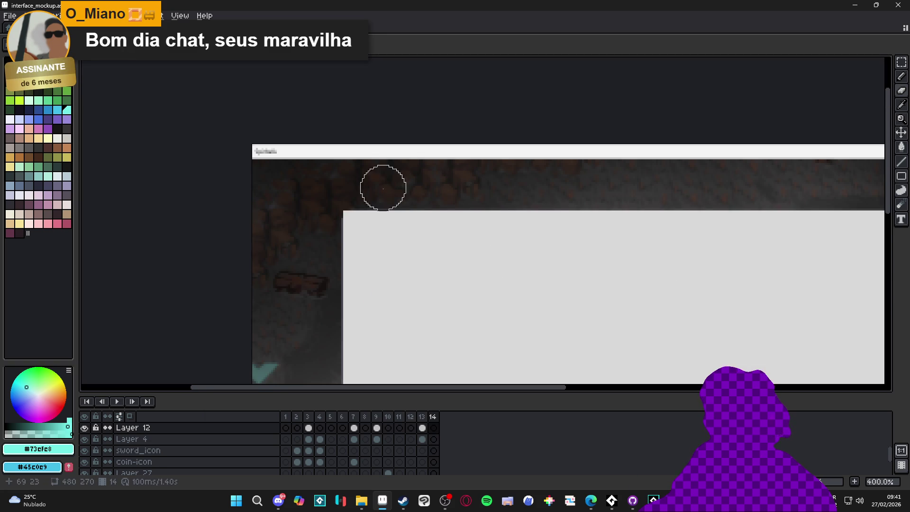
scroll(421, 295, "down", 3)
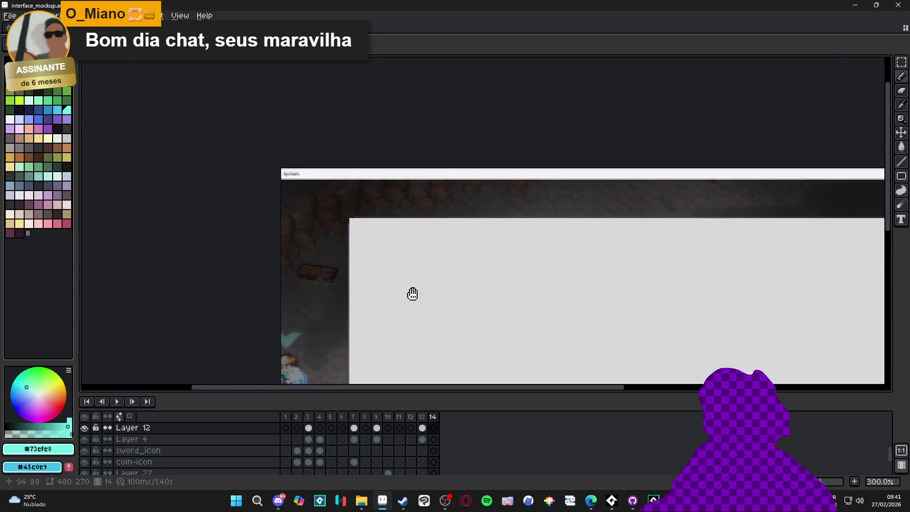
scroll(434, 429, "down", 2)
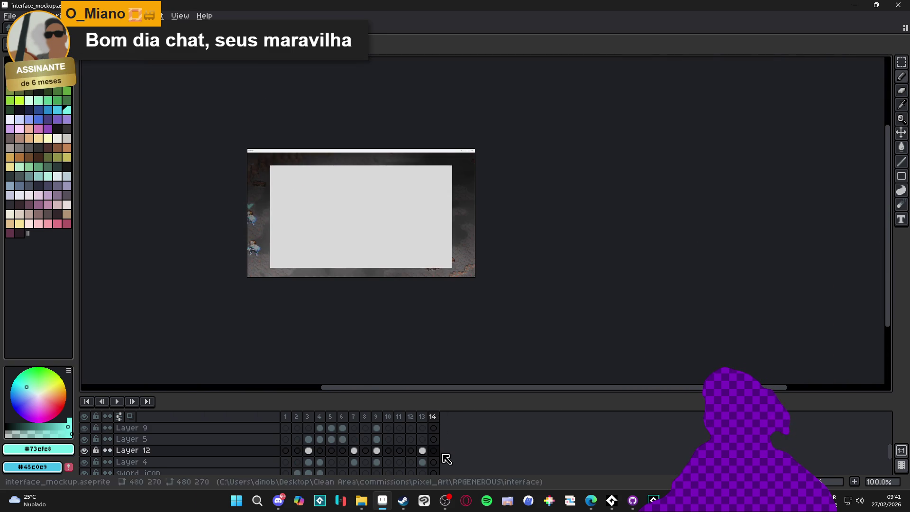
scroll(444, 457, "down", 5)
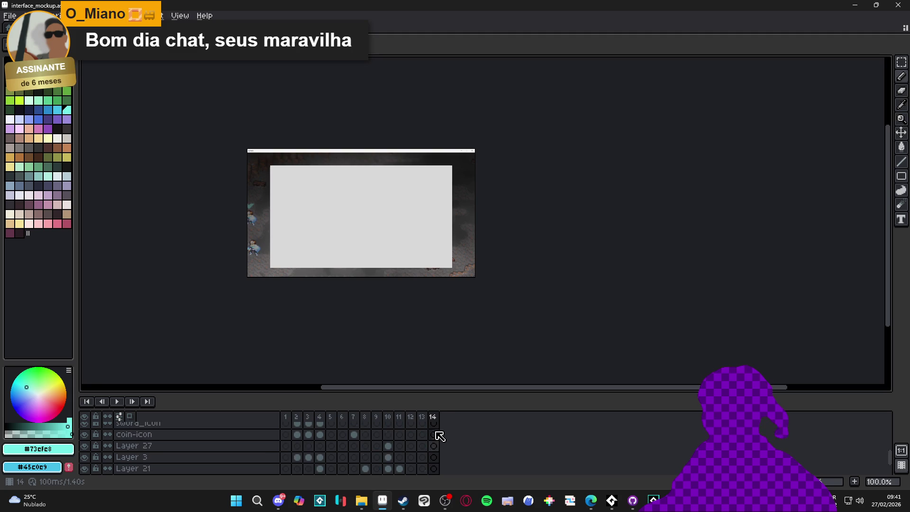
scroll(443, 445, "up", 1)
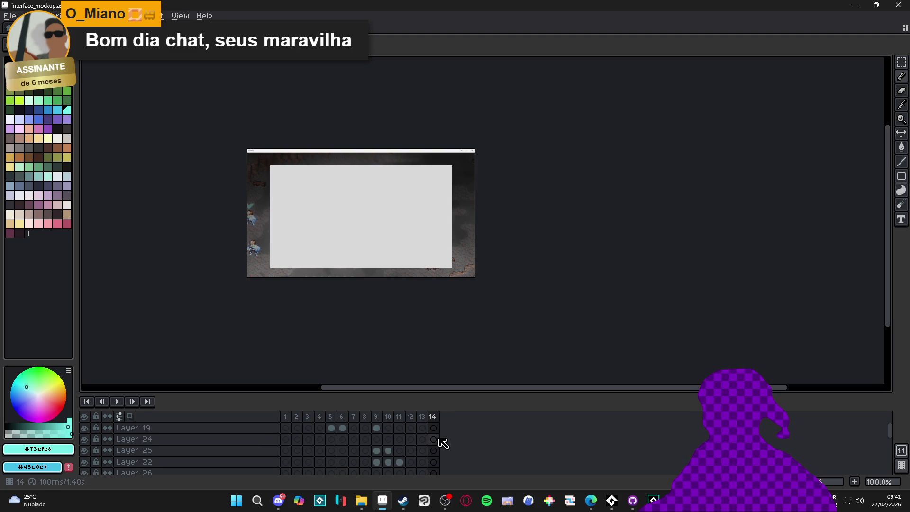
scroll(441, 440, "down", 5)
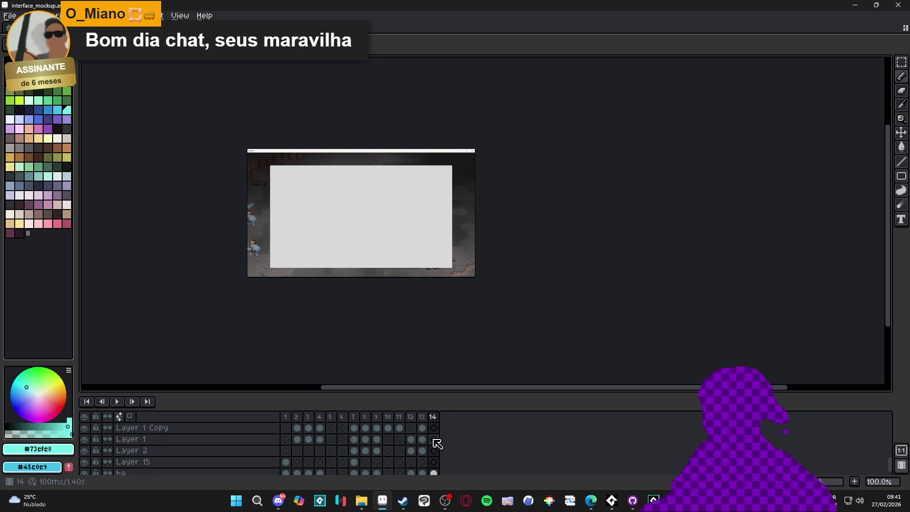
left_click(434, 440)
Draw a cyan rectangle around the grey panel, undoing a stray cel move afterwards
left_click(901, 176)
scroll(279, 174, "up", 3)
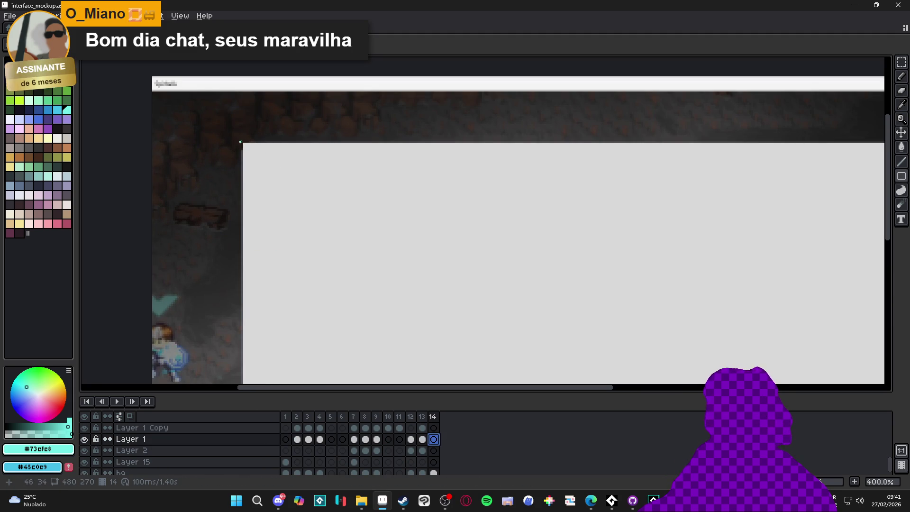
mouse_move(242, 143)
left_mouse_down()
mouse_move(565, 335)
mouse_move(493, 332)
mouse_move(493, 201)
left_mouse_up()
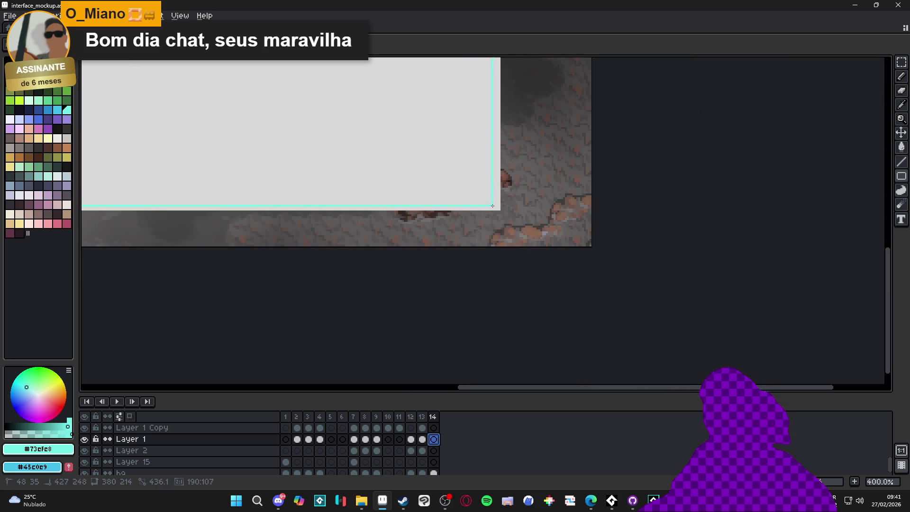
key("Down")
key("Down")
key("Down")
scroll(467, 207, "down", 2)
left_click(422, 416)
scroll(449, 231, "down", 2)
key("ctrl+z")
key("ctrl+z")
key("ctrl+z")
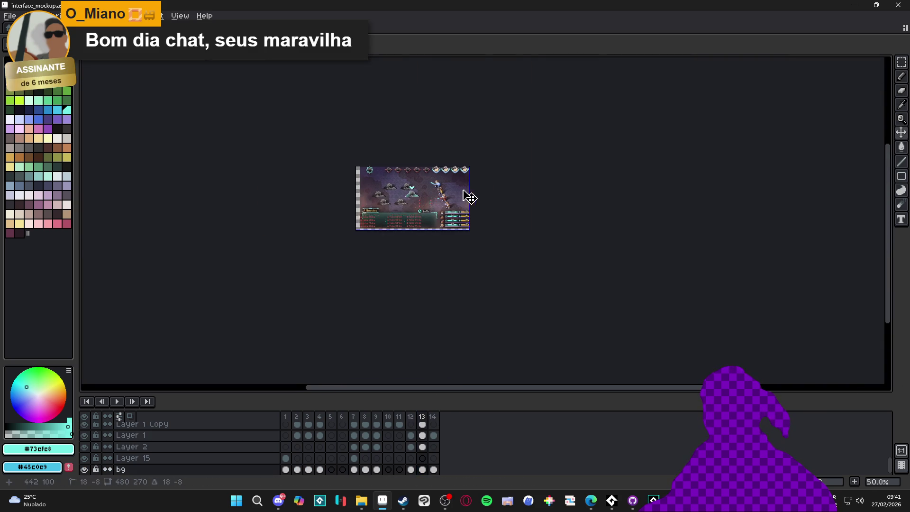
left_click(434, 426)
Paint-bucket fill the cyan-outlined spoils panel on frame 14's Layer 1 with solid cyan, then return to GameMaker
scroll(440, 265, "up", 1)
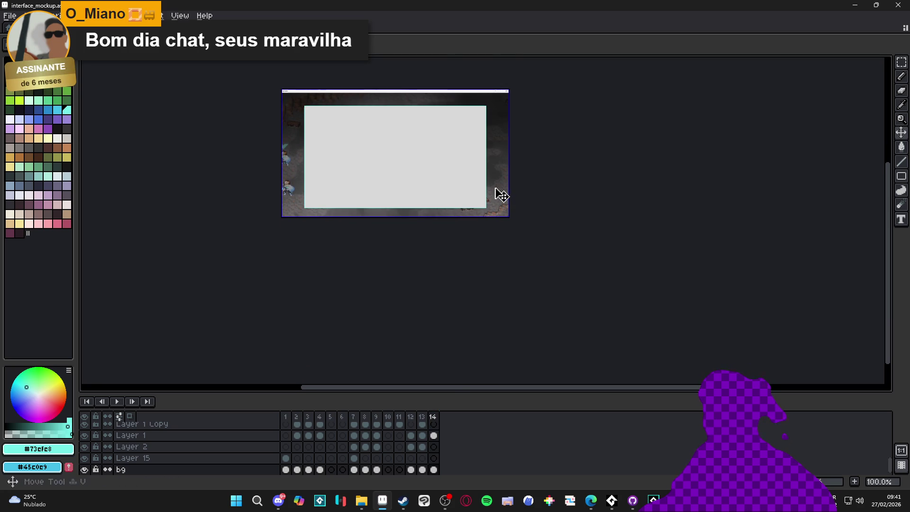
scroll(450, 468, "down", 1)
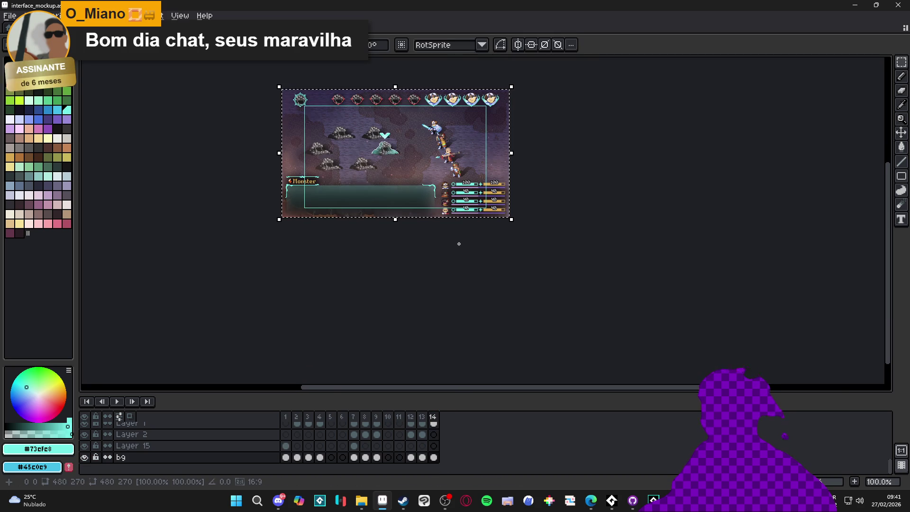
scroll(472, 183, "up", 2)
scroll(504, 186, "up", 2)
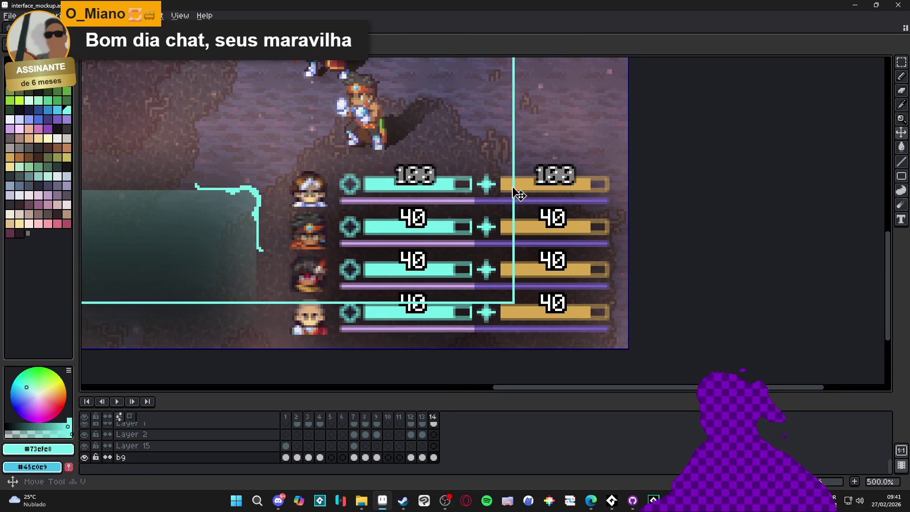
key("Up")
key("Up")
key("Up")
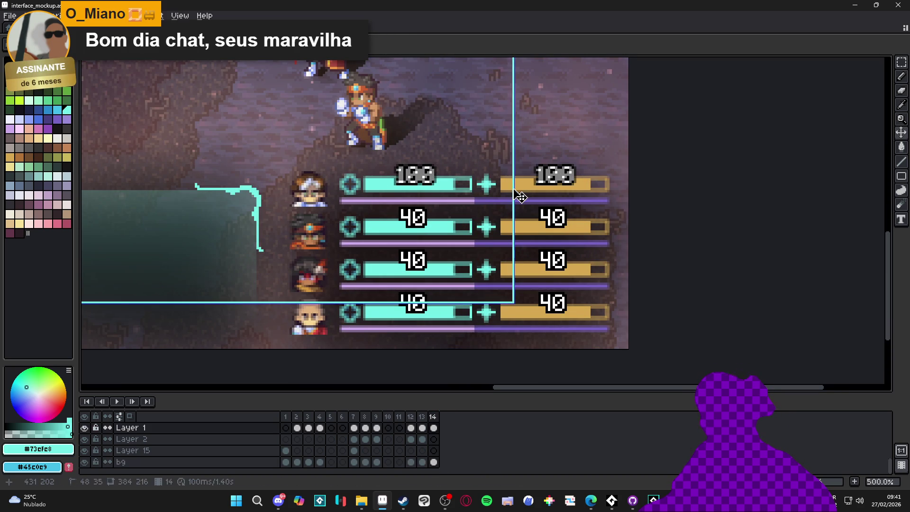
key("g")
left_click(416, 186)
scroll(416, 186, "down", 4)
scroll(371, 207, "up", 1)
scroll(379, 211, "down", 1)
scroll(390, 208, "up", 1)
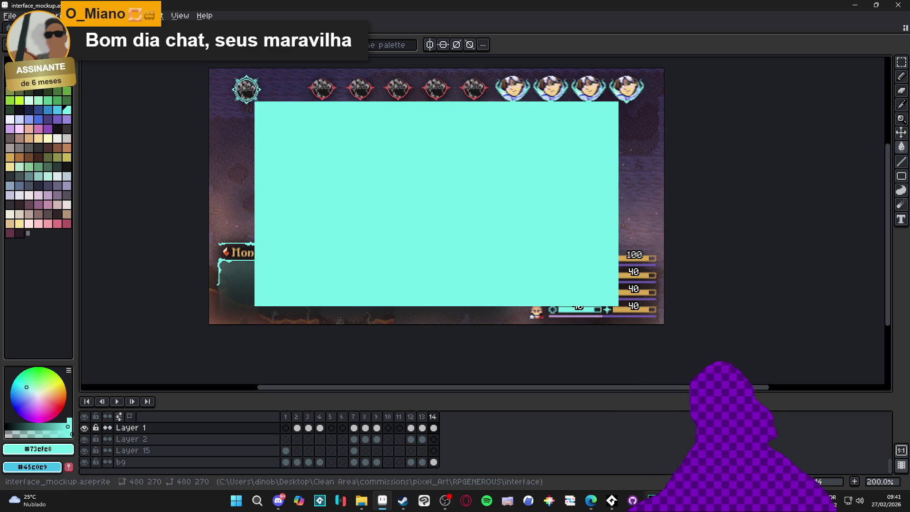
key("alt+Tab")
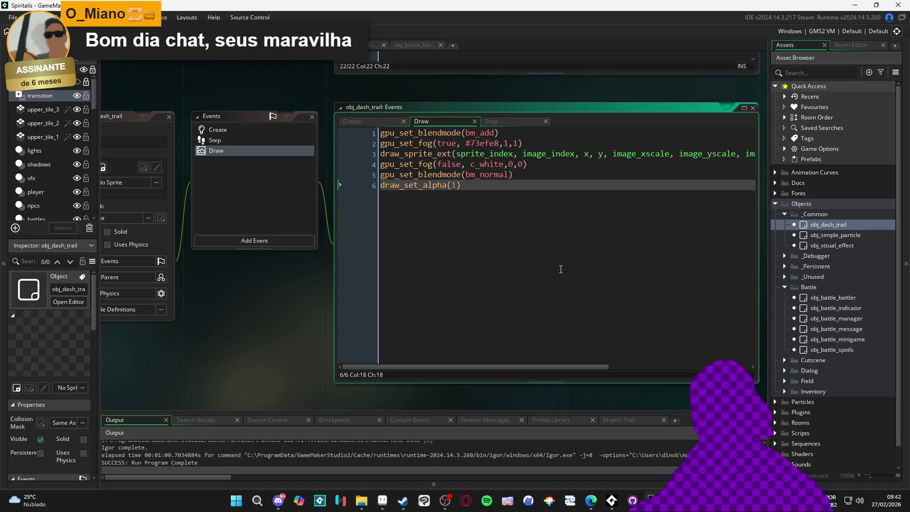
Build and run the game from GameMaker and maximize the game window
left_click_drag(268, 316, 309, 316)
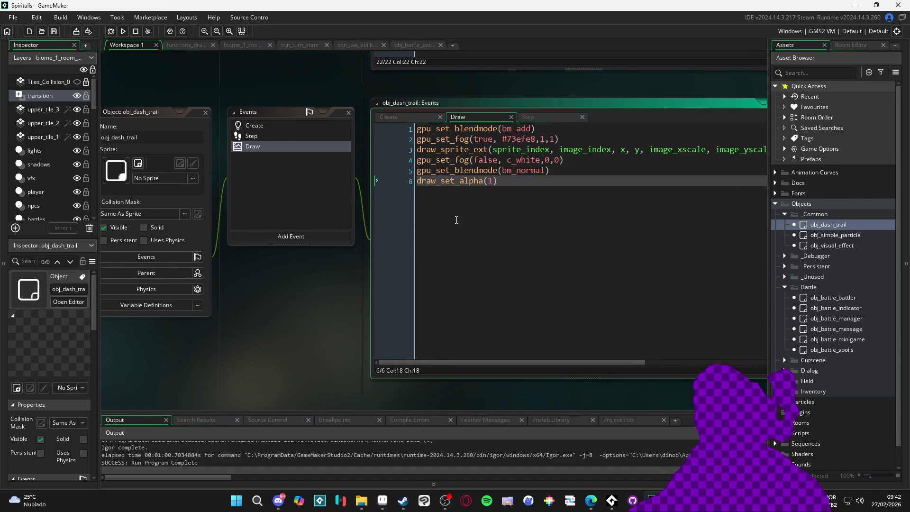
key("F5")
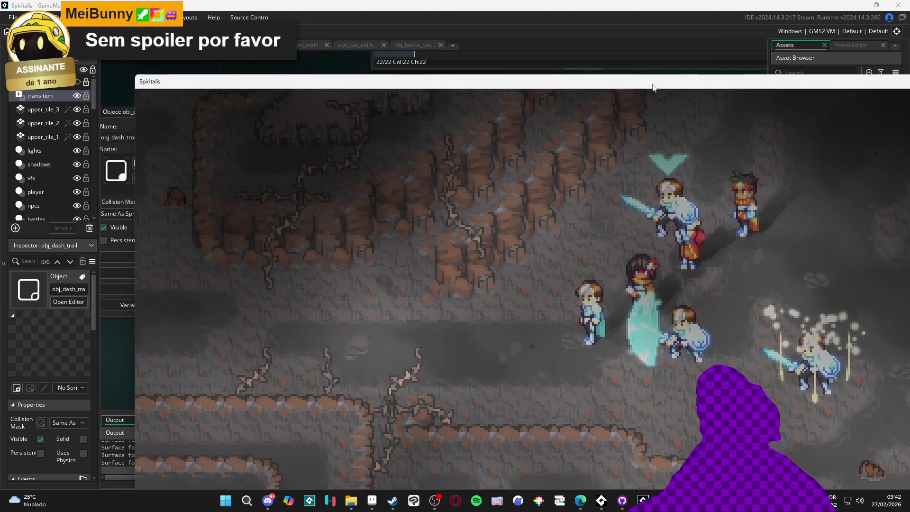
mouse_move(652, 87)
left_mouse_down()
mouse_move(565, 46)
mouse_move(535, 1)
left_mouse_up()
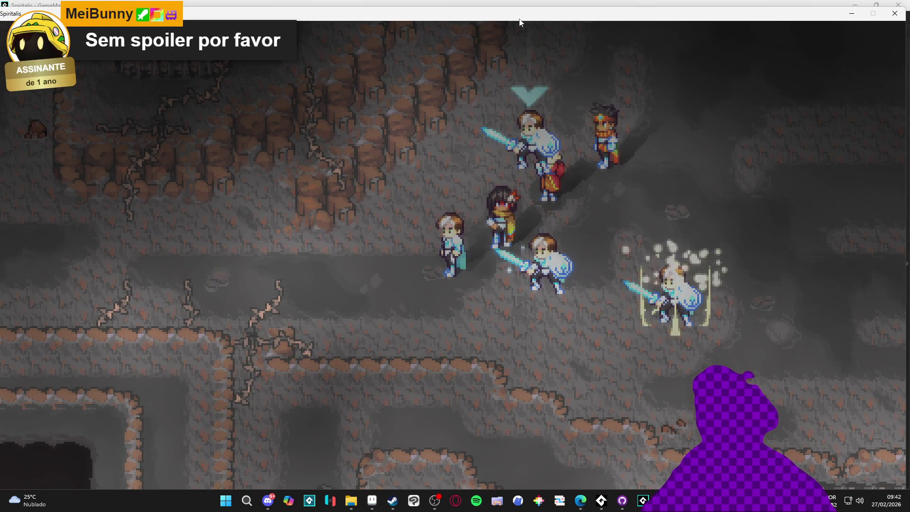
Open the in-game party menu and go to the System screen's Configs settings
key("Escape")
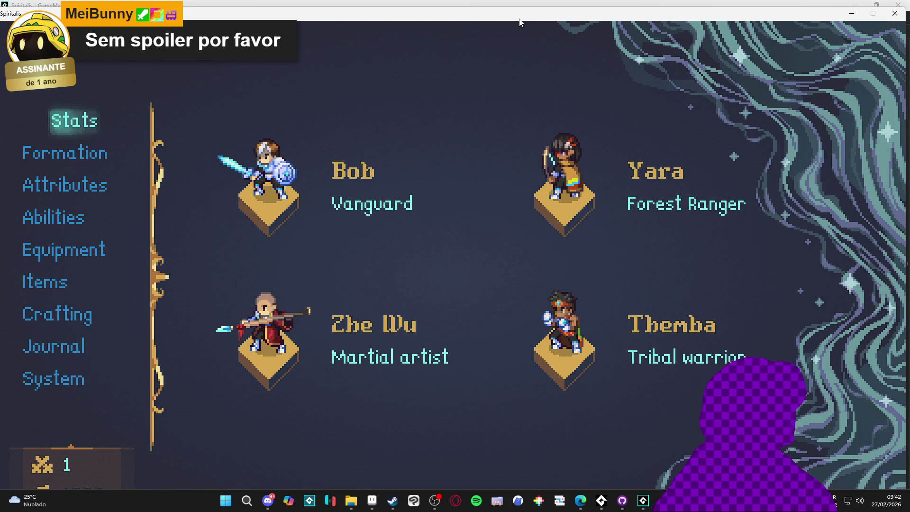
key("Down")
key("Down")
key("Down")
key("Down")
key("Down")
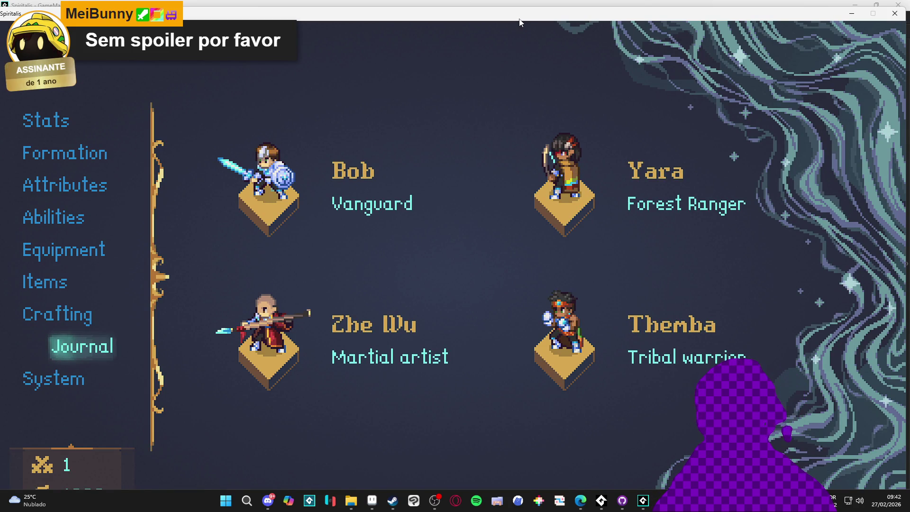
key("Up")
key("Down")
key("Down")
key("Return")
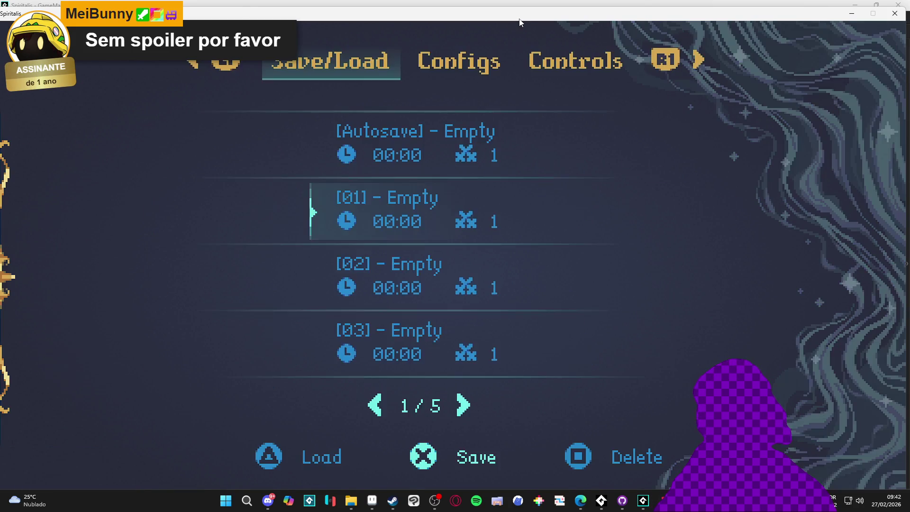
key("e")
key("Down")
Set the game resolution to 960x540, apply it, and back out to the party menu
key("Right")
key("Right")
key("Right")
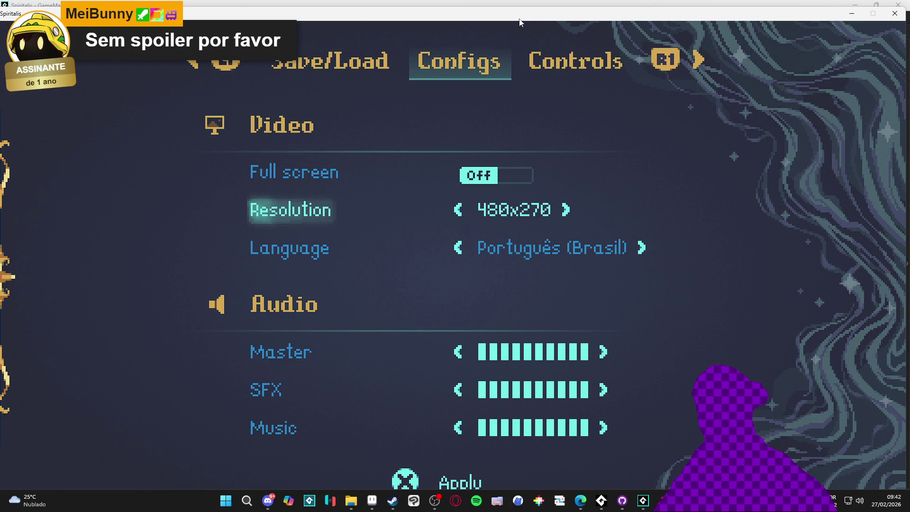
key("Right")
key("Right")
key("Left")
key("Right")
key("Right")
key("Right")
key("Left")
key("Return")
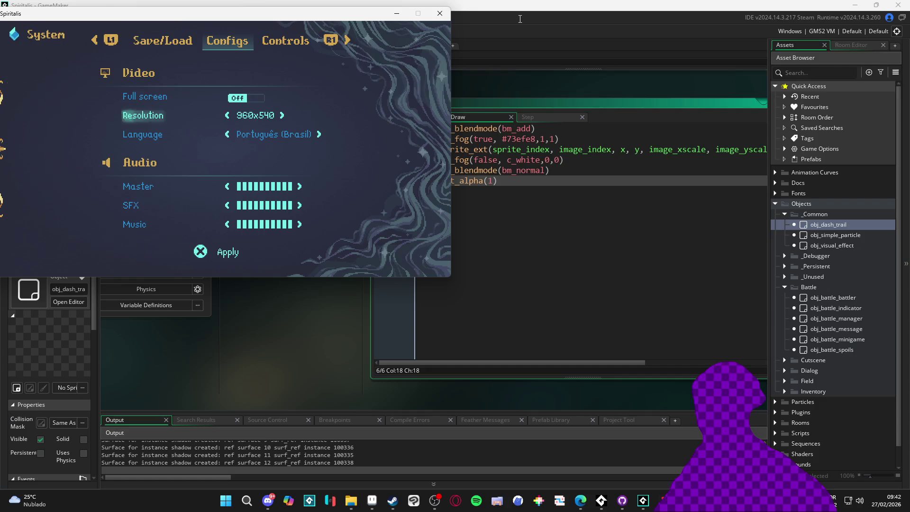
mouse_move(536, 108)
left_mouse_down()
mouse_move(557, 125)
mouse_move(591, 119)
left_mouse_up()
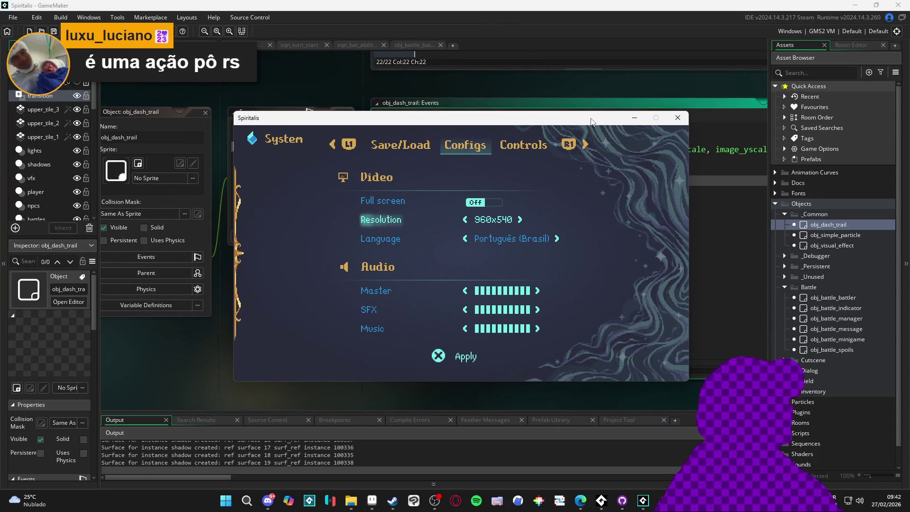
key("Escape")
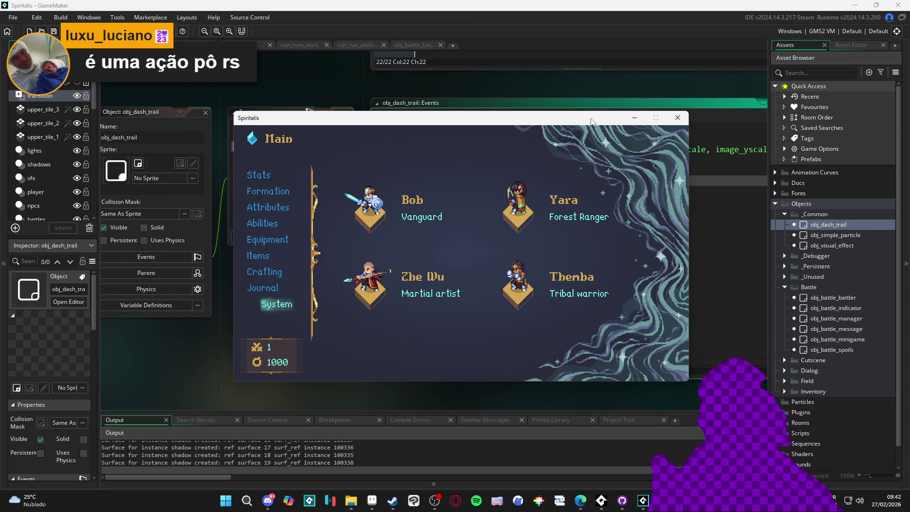
Close the menu and walk the party north and east through the cave into the round chamber
key("Escape")
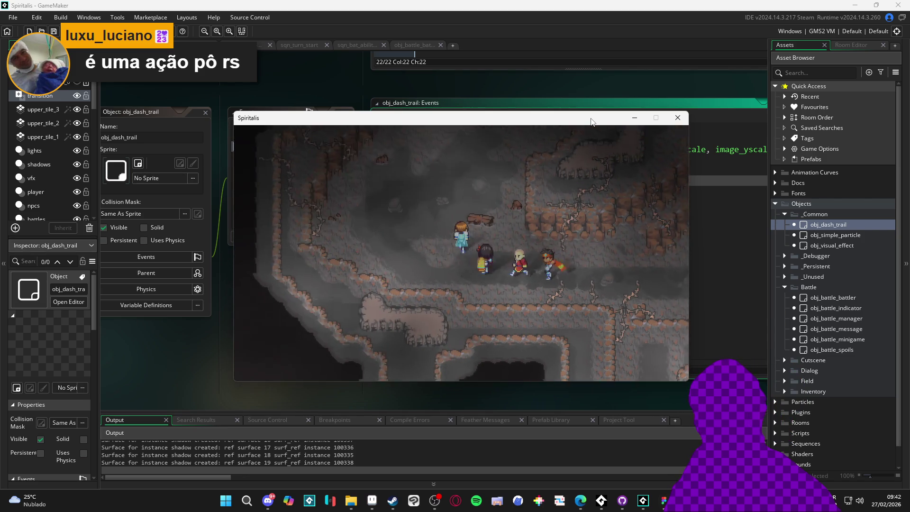
key("Up")
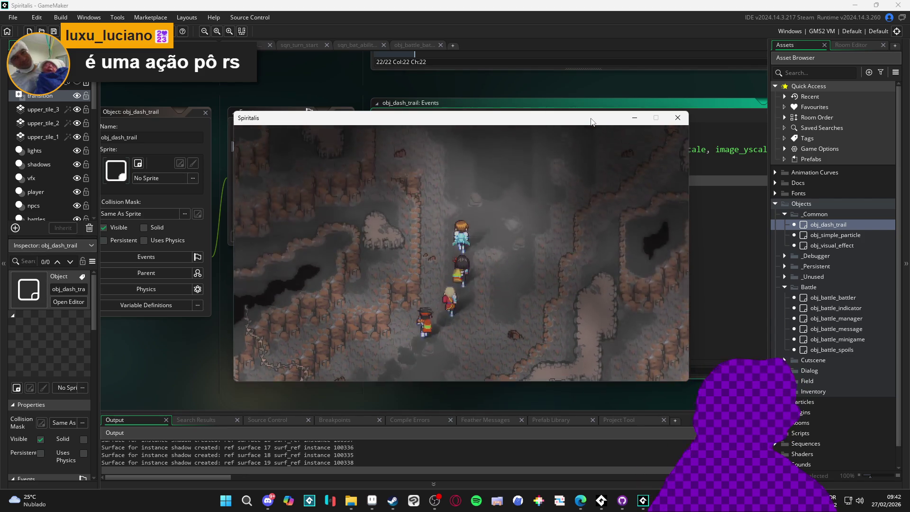
key("Right")
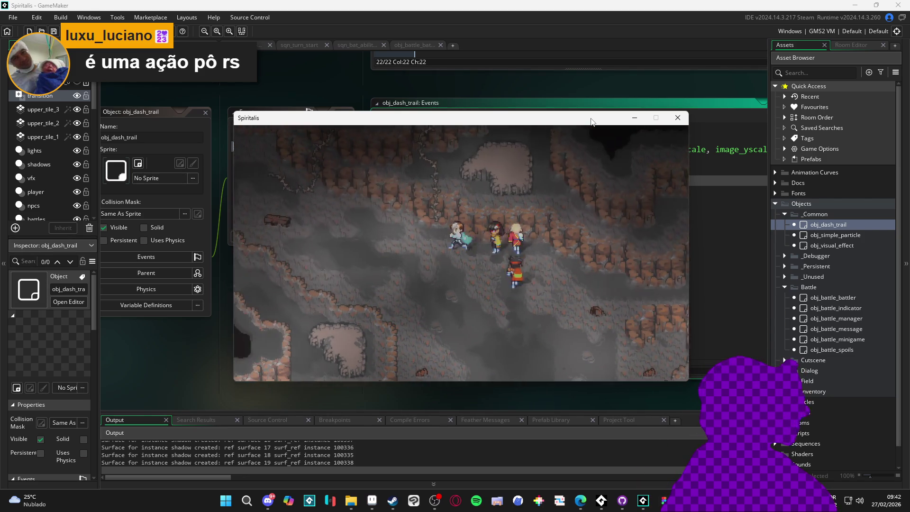
key("Up")
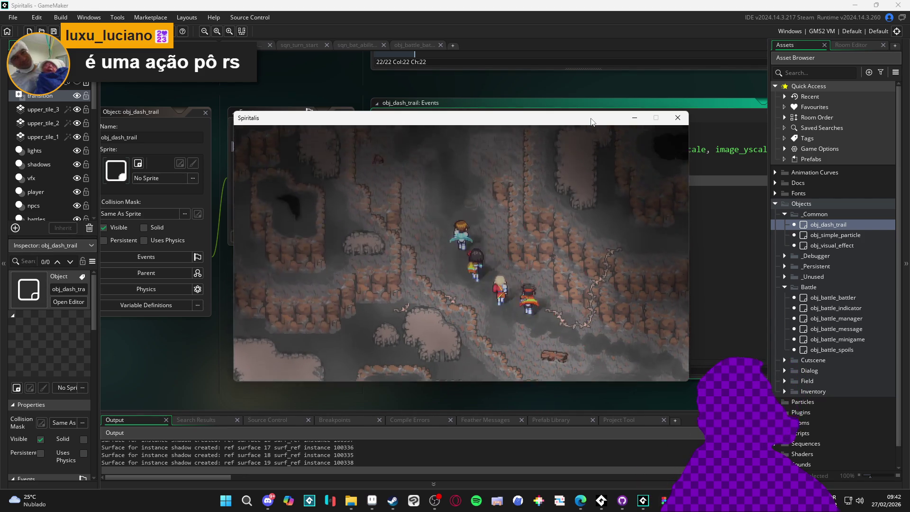
key("Right")
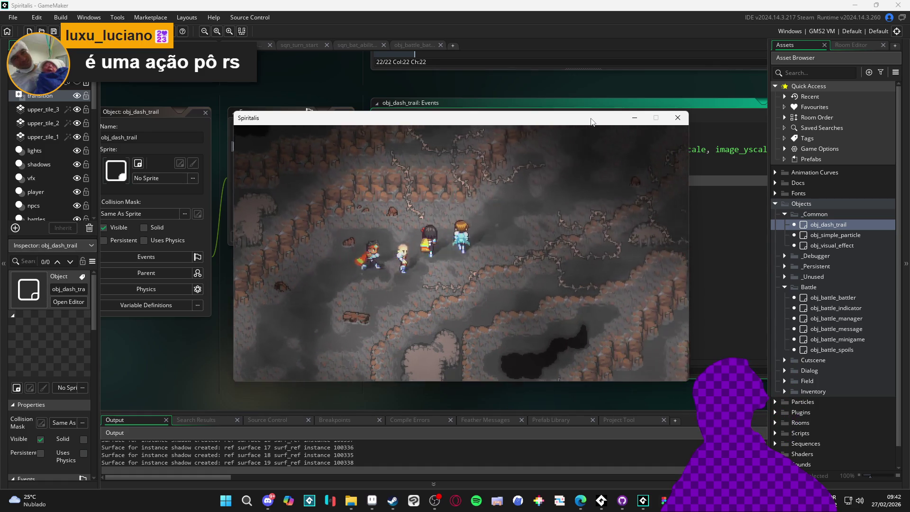
key("Up")
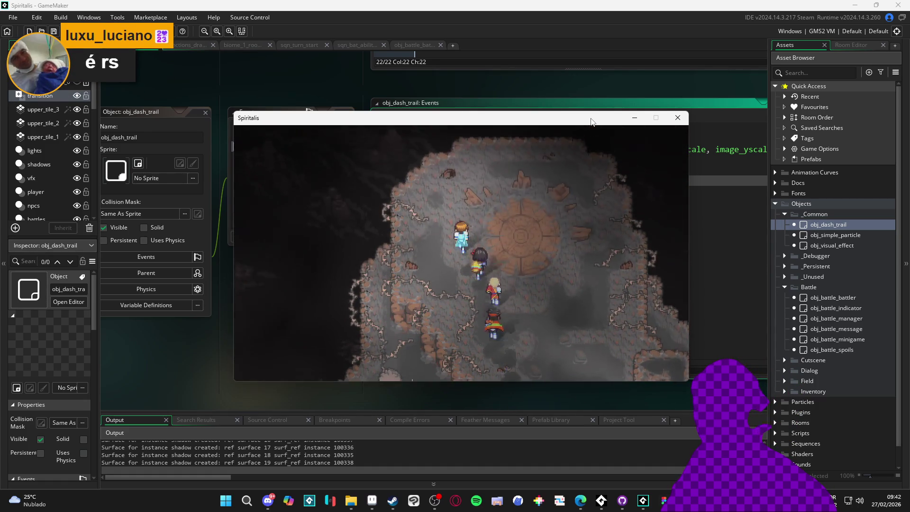
key("Right")
key("Down")
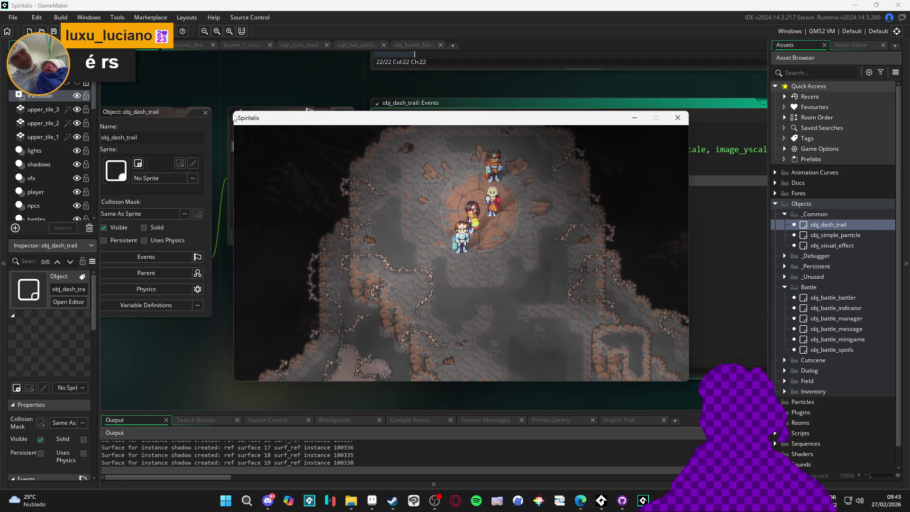
Snip a screenshot of the running game window to the clipboard and switch to Aseprite
key("super+shift+s")
mouse_move(231, 123)
left_mouse_down()
mouse_move(549, 284)
mouse_move(694, 389)
left_mouse_up()
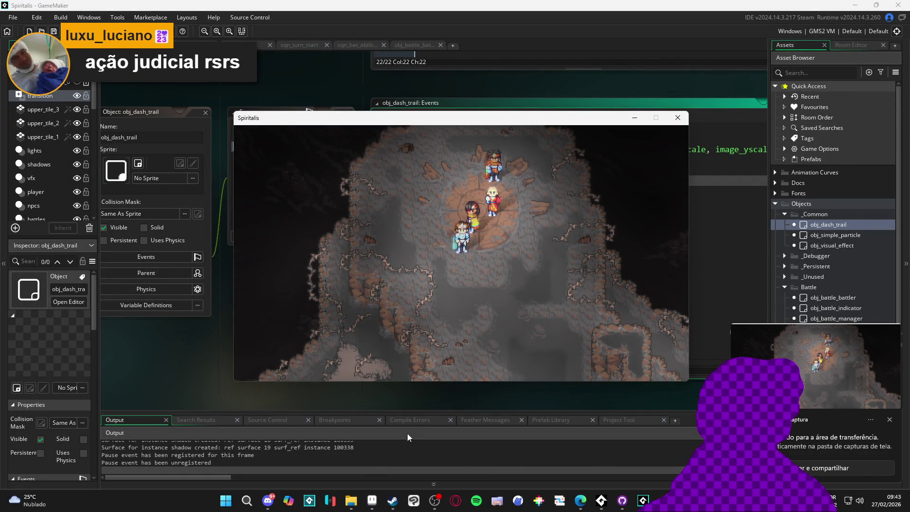
left_click(372, 500)
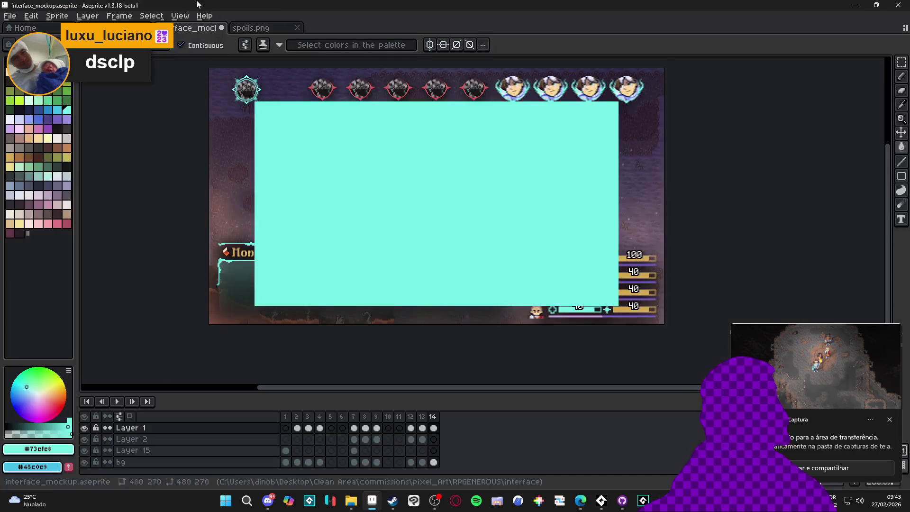
Create a new 975x555 sprite and paste the game screenshot into it
left_click(10, 16)
left_click(21, 27)
left_click(423, 350)
key("ctrl+v")
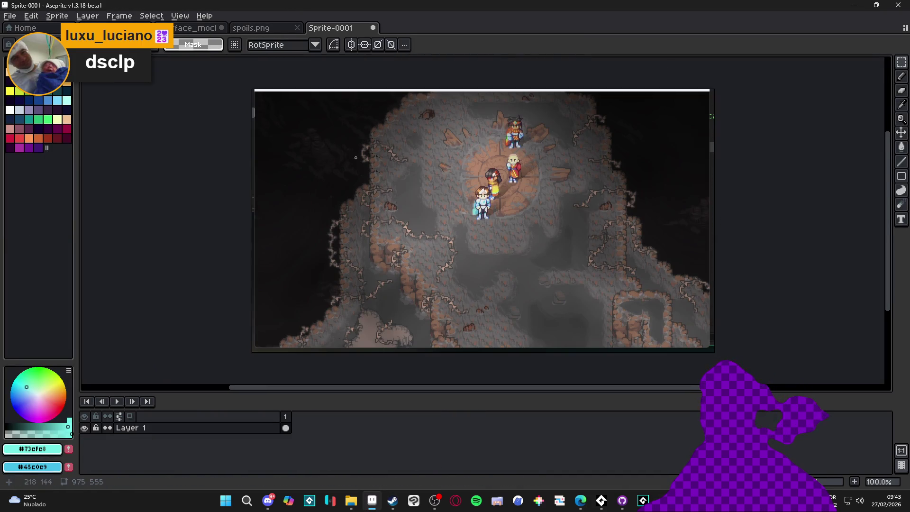
scroll(454, 102, "up", 3)
scroll(457, 199, "up", 3)
In Canvas Size, trim 5 pixels off the top and pull in the left edge
key("ctrl+alt+c")
left_click_drag(483, 170, 498, 184)
scroll(292, 266, "down", 4)
scroll(310, 271, "up", 5)
scroll(299, 265, "down", 1)
left_click_drag(302, 266, 312, 265)
scroll(404, 270, "down", 5)
scroll(491, 270, "up", 5)
scroll(490, 270, "up", 1)
Trim the window border off the right and bottom edges and apply the 960x540 canvas
left_click_drag(489, 269, 451, 276)
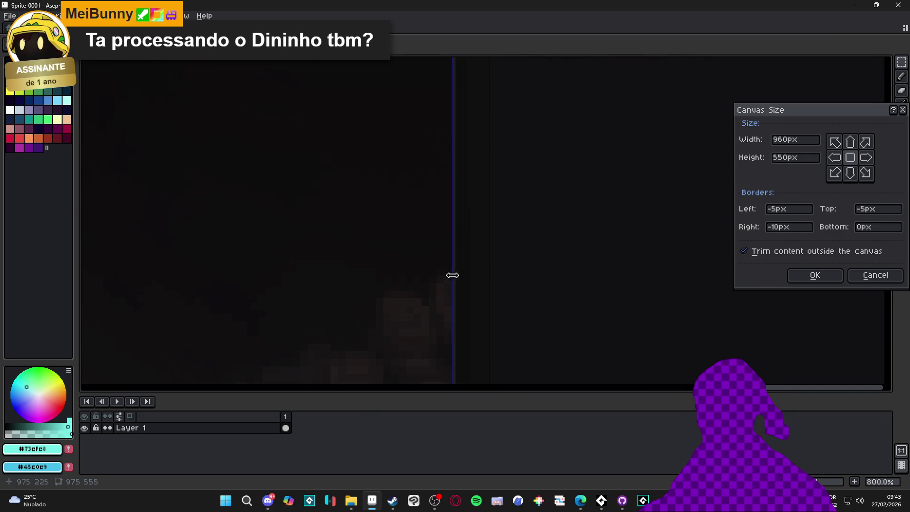
scroll(448, 289, "down", 5)
scroll(413, 363, "up", 3)
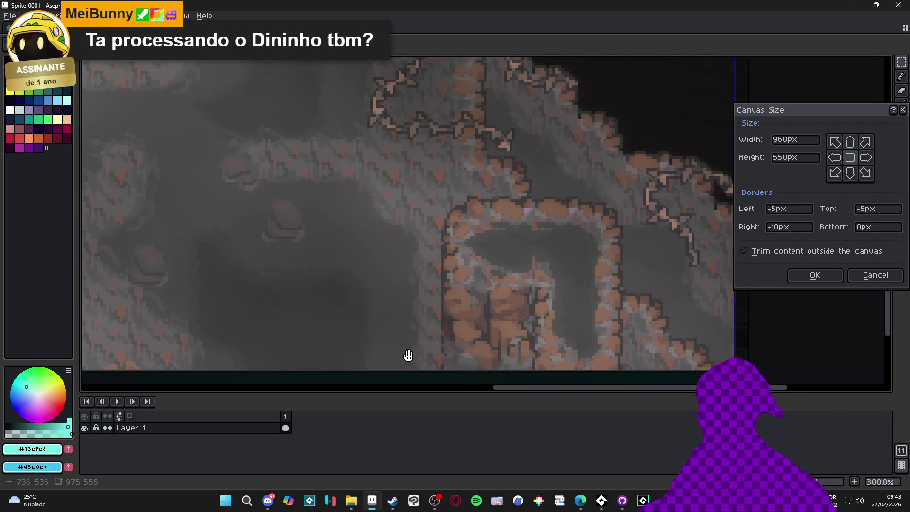
left_click_drag(411, 366, 419, 268)
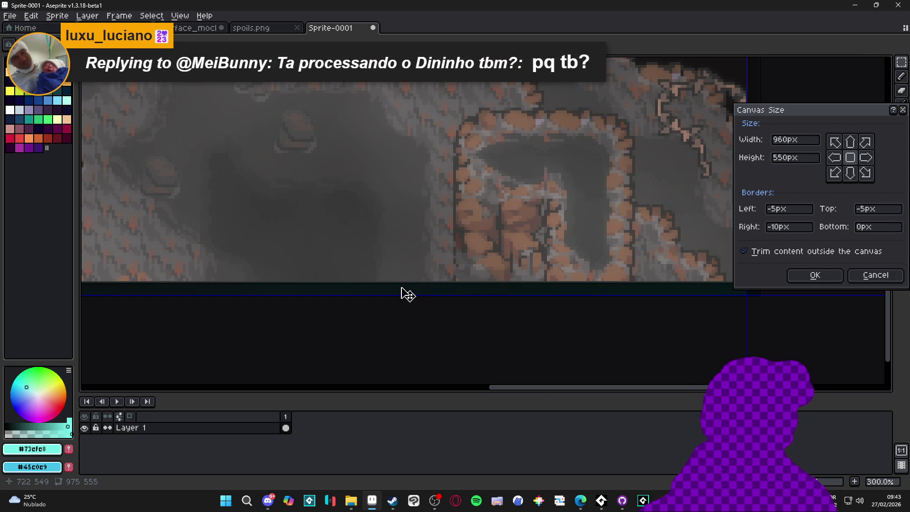
scroll(407, 294, "up", 2)
left_click_drag(428, 302, 476, 278)
left_click(806, 280)
scroll(503, 284, "down", 3)
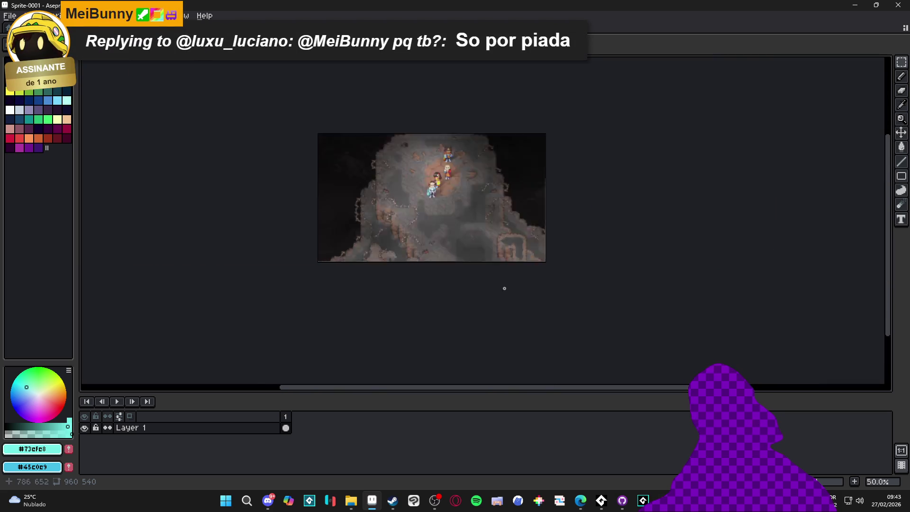
scroll(473, 275, "up", 3)
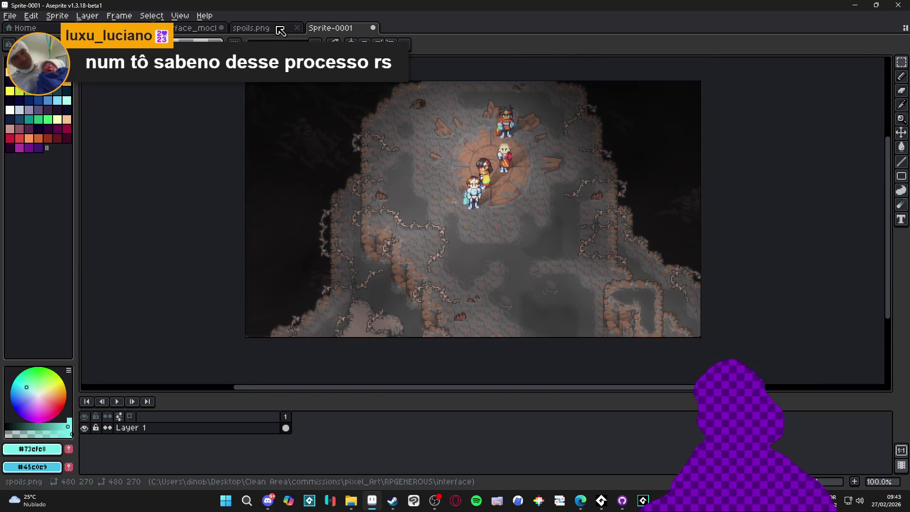
Paste the full-size screenshot into frame 14's background in the interface mockup
key("ctrl+shift+Tab")
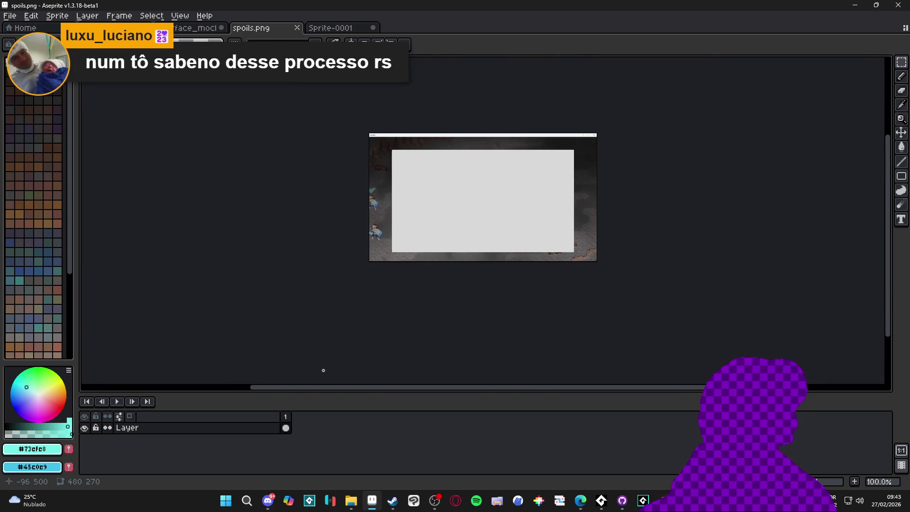
key("ctrl+v")
key("Escape")
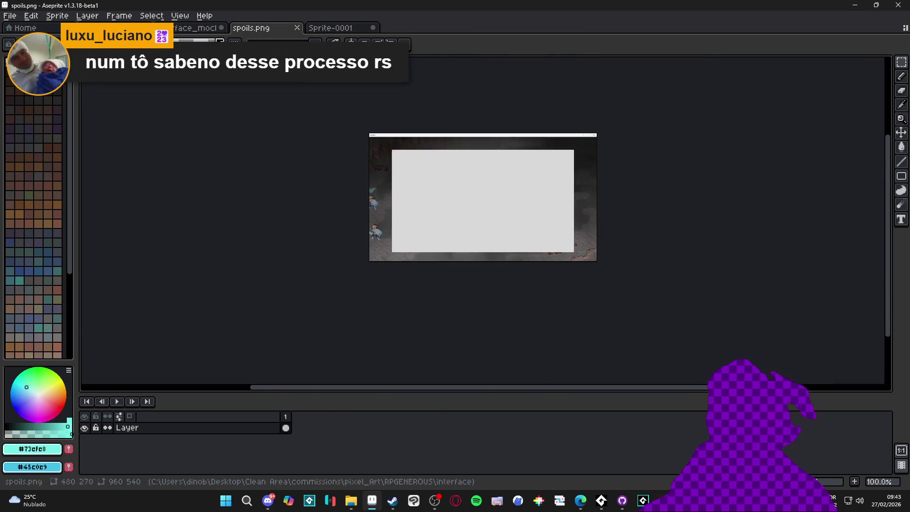
key("ctrl+shift+Tab")
left_click_drag(608, 306, 656, 272)
key("ctrl+z")
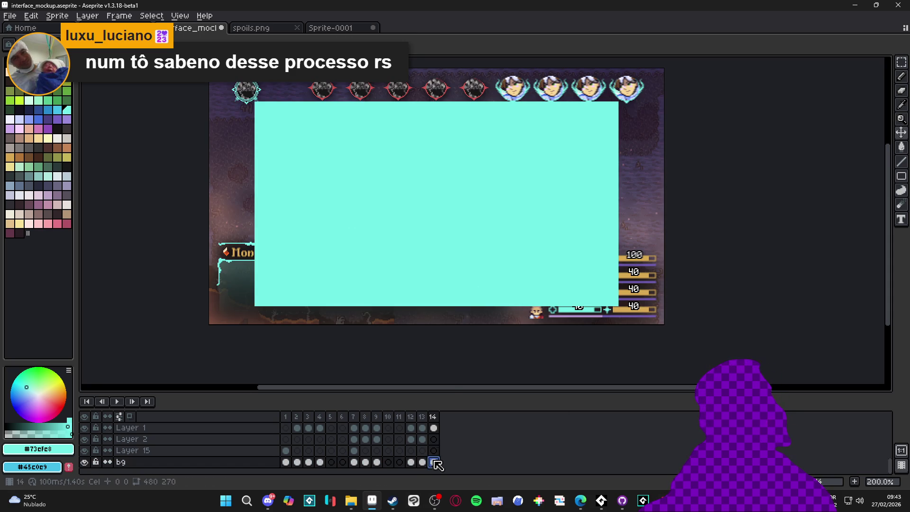
key("ctrl+v")
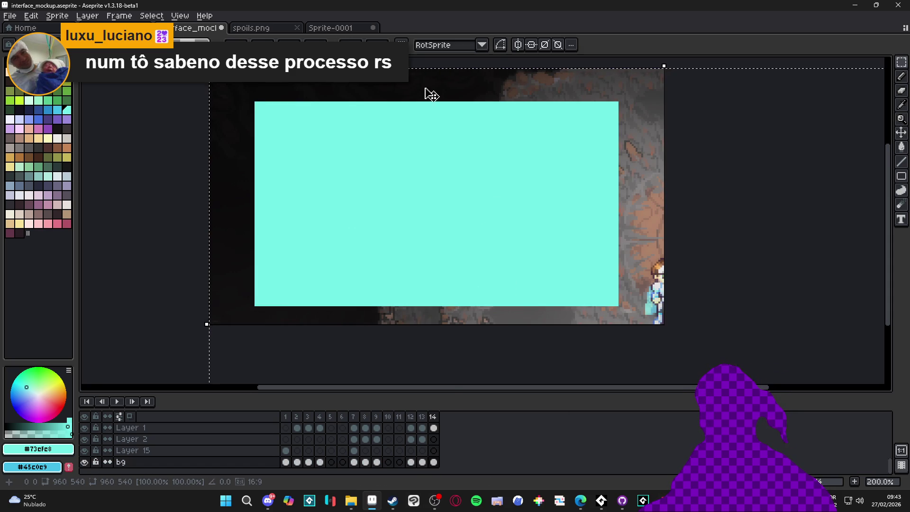
key("Return")
Resize Sprite-0001 to 50% width (480x270) via Sprite Size, then return to the interface mockup
key("ctrl+Tab")
scroll(514, 169, "up", 7)
scroll(513, 169, "down", 1)
scroll(513, 169, "up", 2)
scroll(331, 166, "down", 2)
left_click(57, 16)
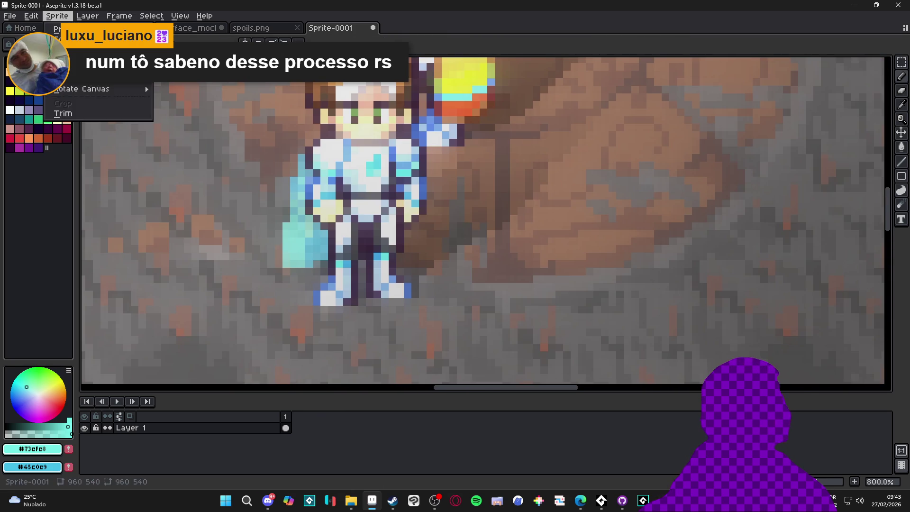
left_click(76, 68)
left_click(749, 198)
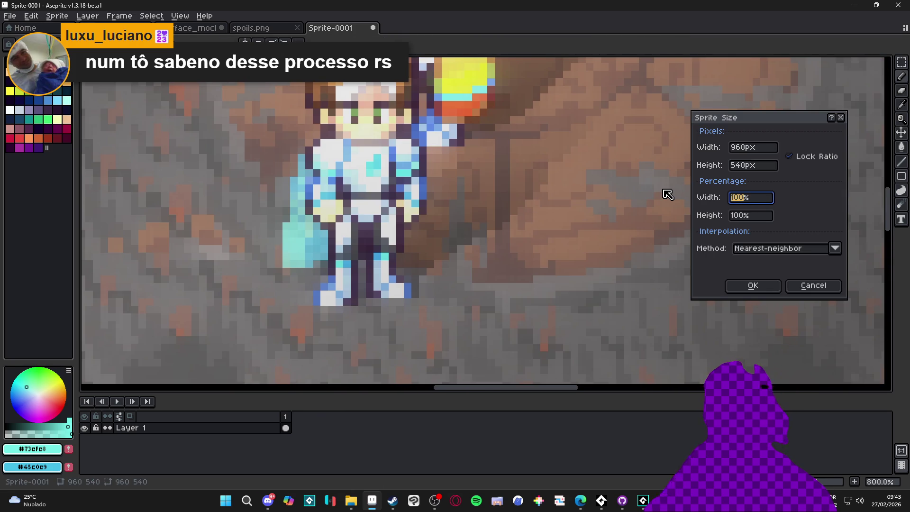
key("Return")
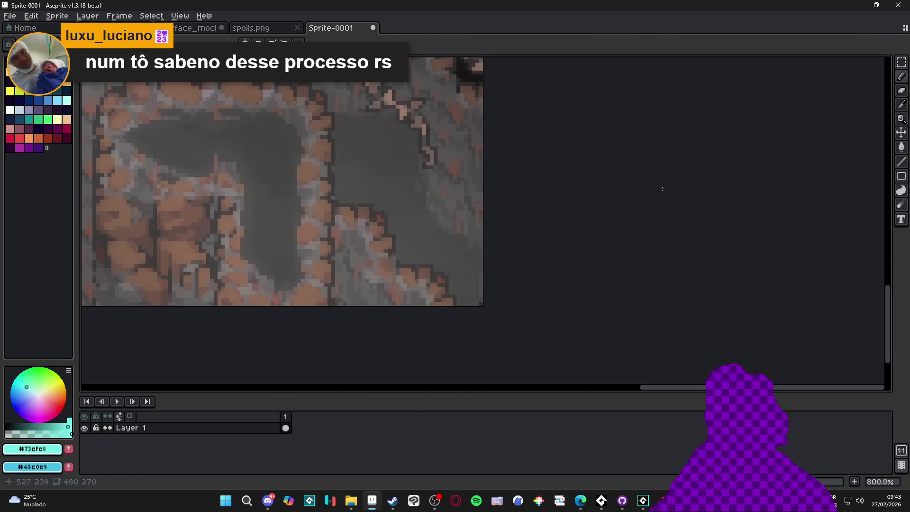
scroll(509, 212, "down", 5)
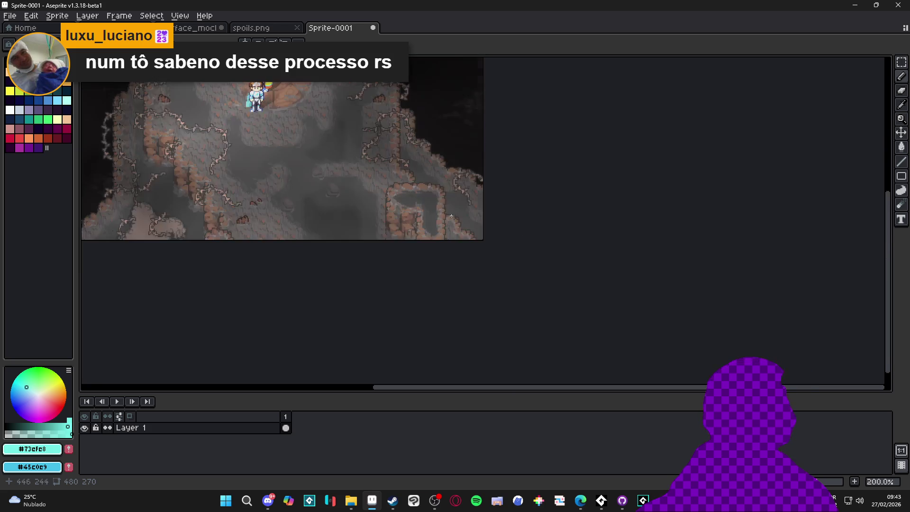
left_click(251, 27)
key("ctrl+shift+Tab")
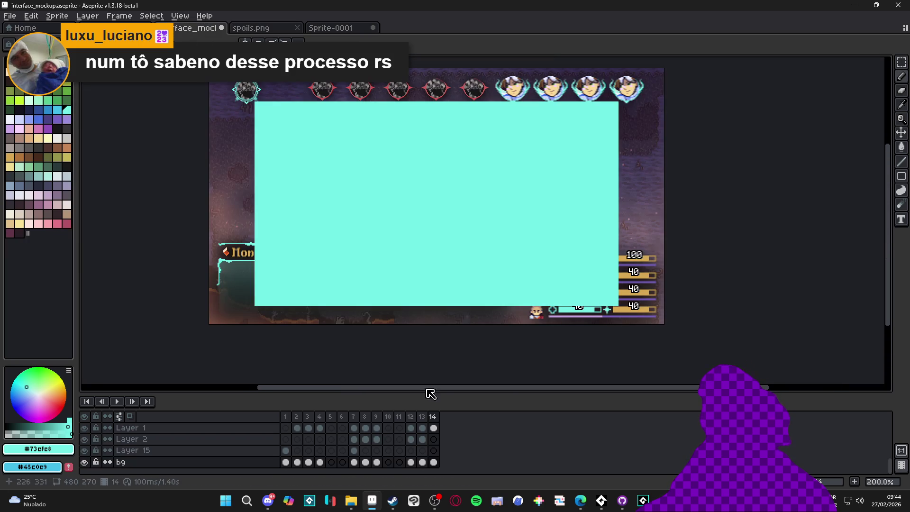
Paste the 480x270 cave capture into frame 14's bg cel, reselect Layer 1, and switch to Figma
left_click(433, 462)
key("ctrl+v")
key("Return")
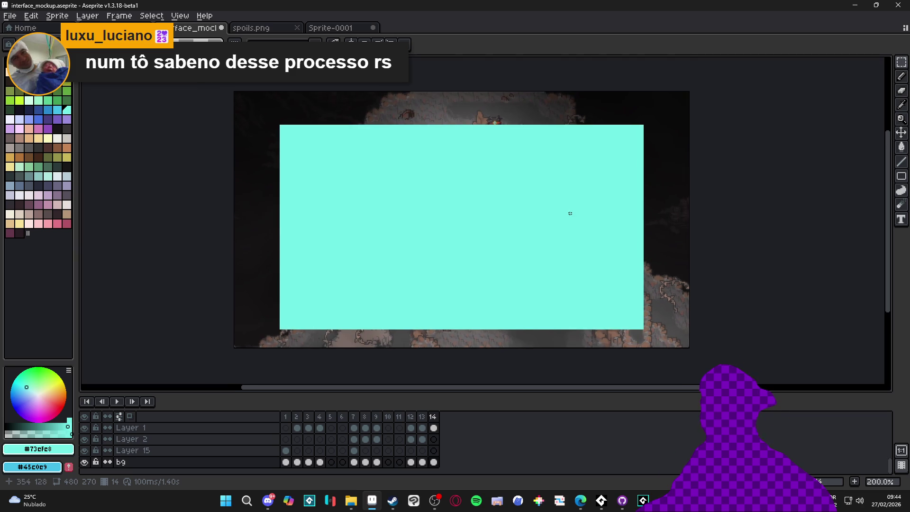
scroll(570, 215, "up", 2)
left_click(482, 252, "ctrl")
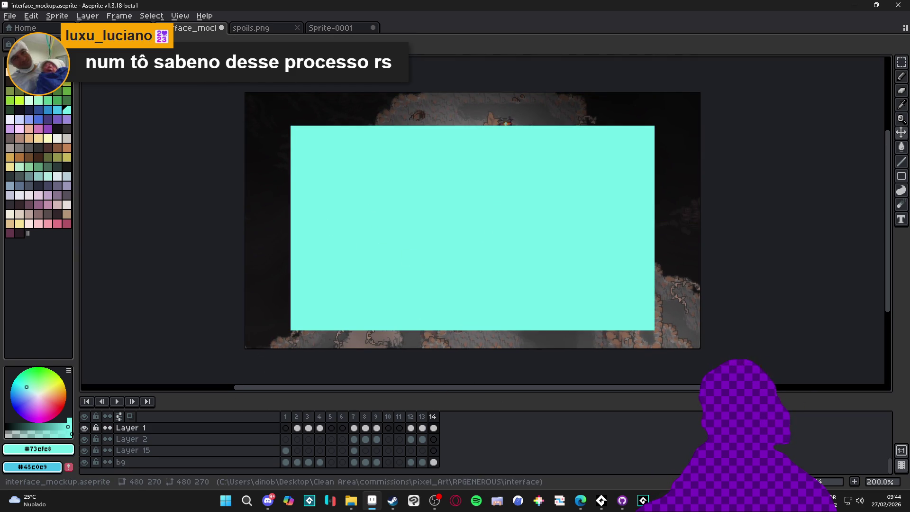
left_click(661, 500)
scroll(471, 207, "down", 3)
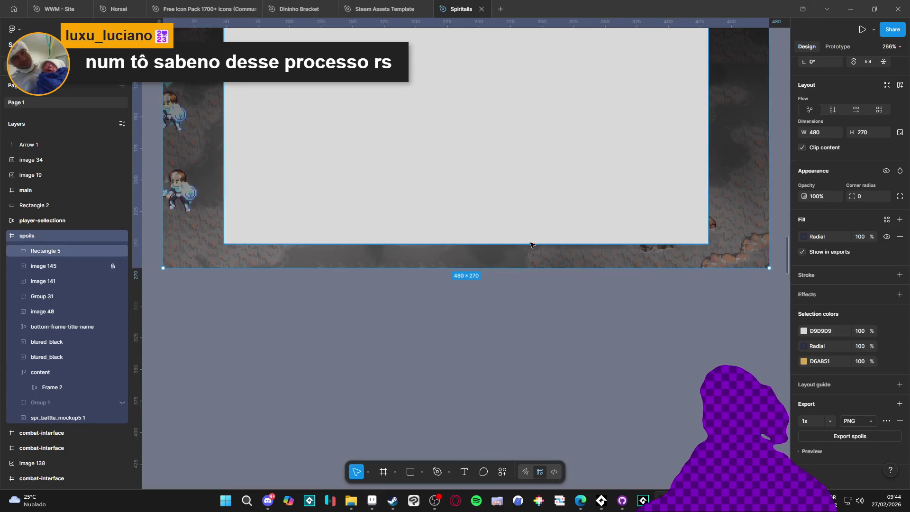
Delete the grey placeholder Rectangle 5 from the spoils frame, then bring the game window back to front
scroll(565, 258, "down", 3)
left_click(556, 230)
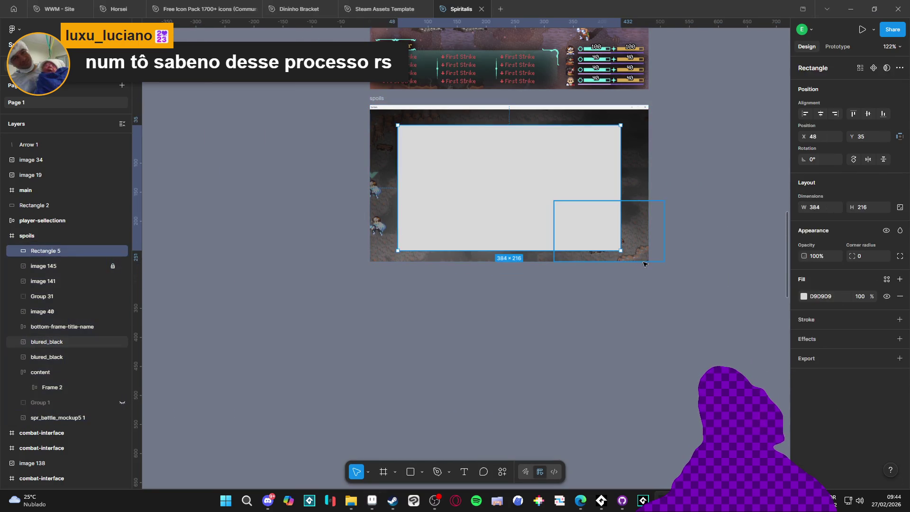
left_click(640, 263)
key("ctrl+z")
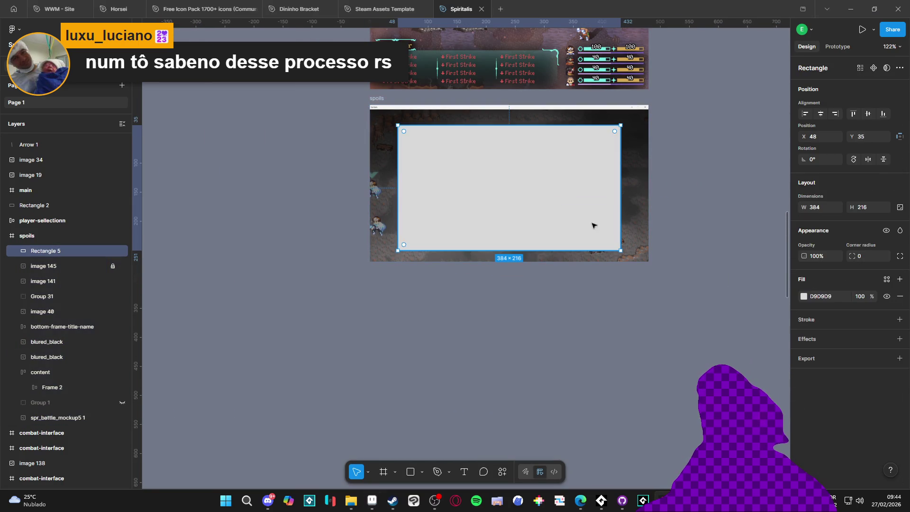
key("Delete")
scroll(521, 223, "up", 5)
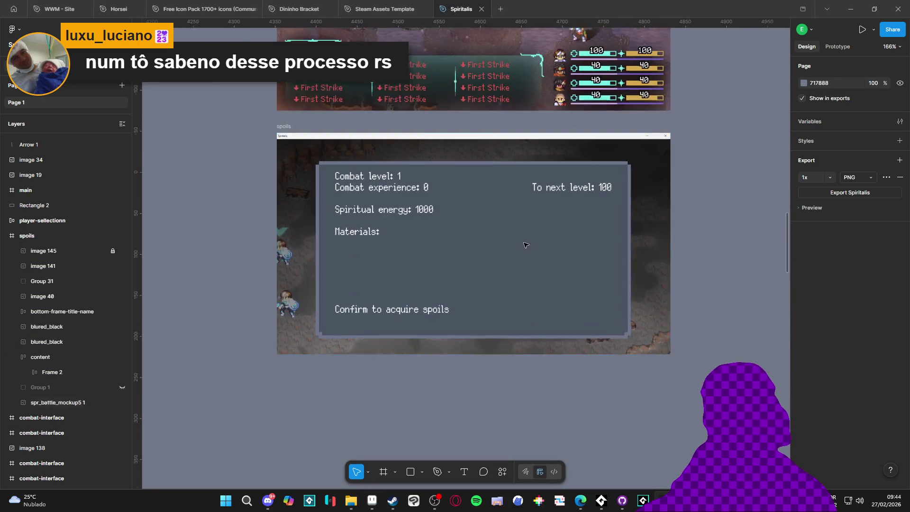
scroll(490, 239, "up", 1)
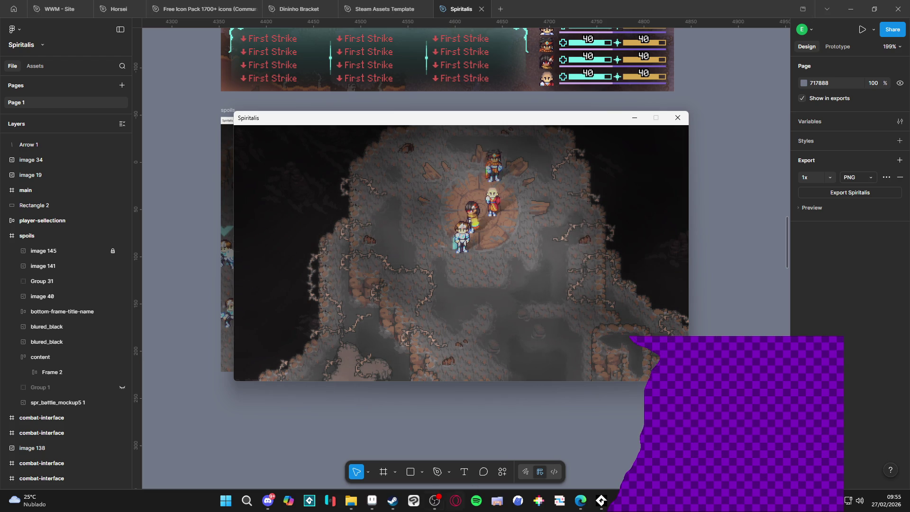
left_click(434, 503)
left_click(434, 502)
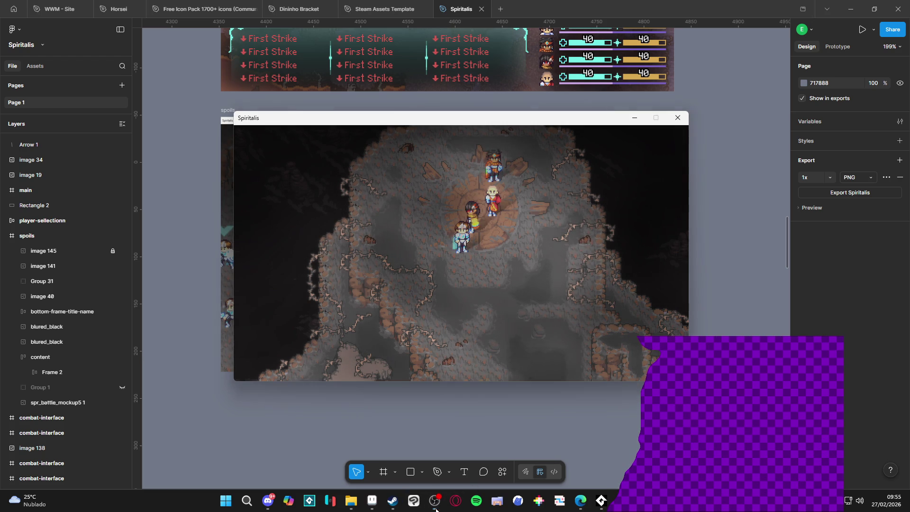
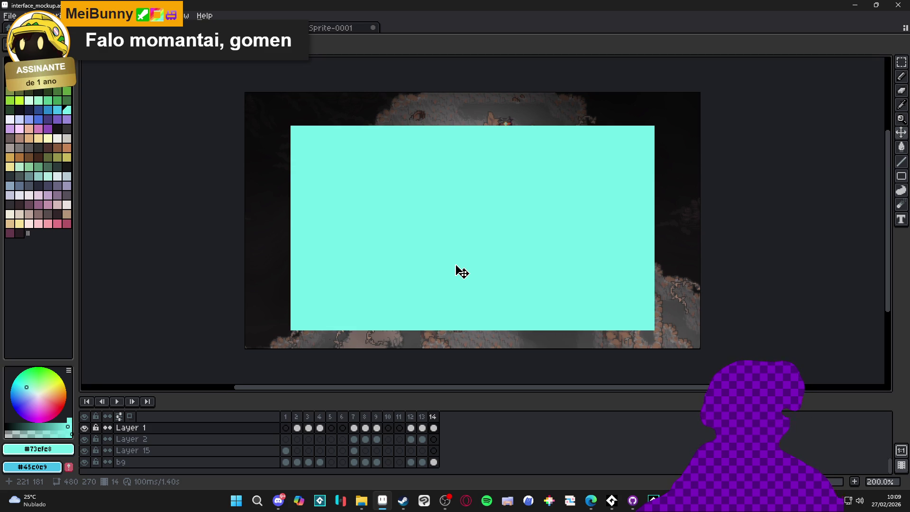
Toggle Layer 1's cyan panel off and on against the cave battle, then switch to Figma
left_click(85, 428)
left_click(85, 427)
left_click(85, 428)
left_click(85, 427)
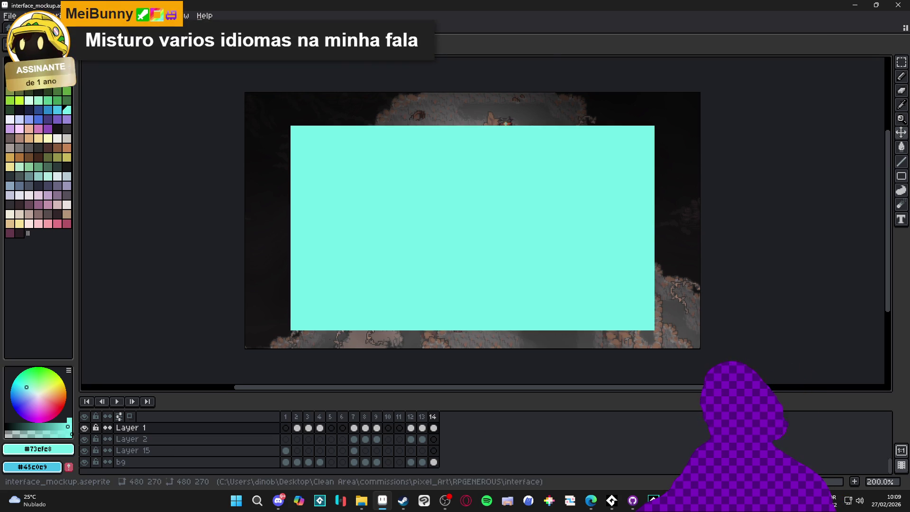
key("alt+Tab")
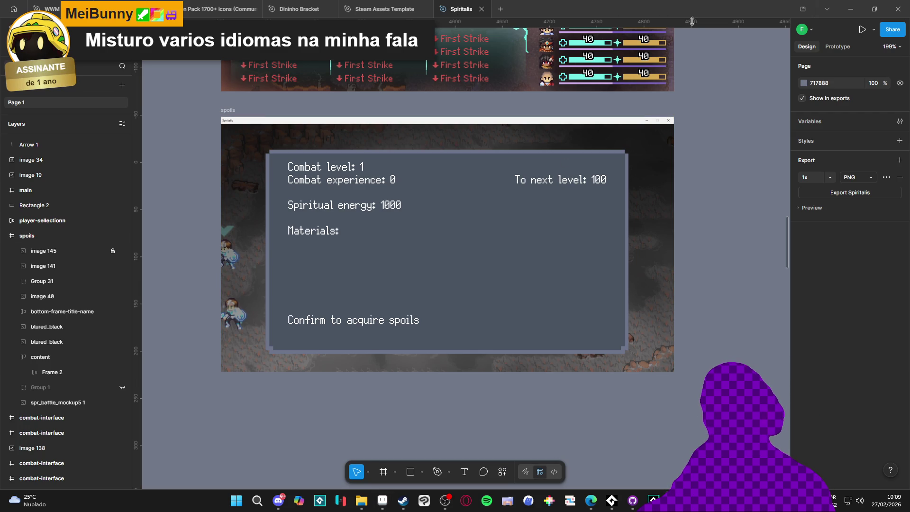
Browse the other interface mockups on the Figma canvas
scroll(482, 181, "down", 5)
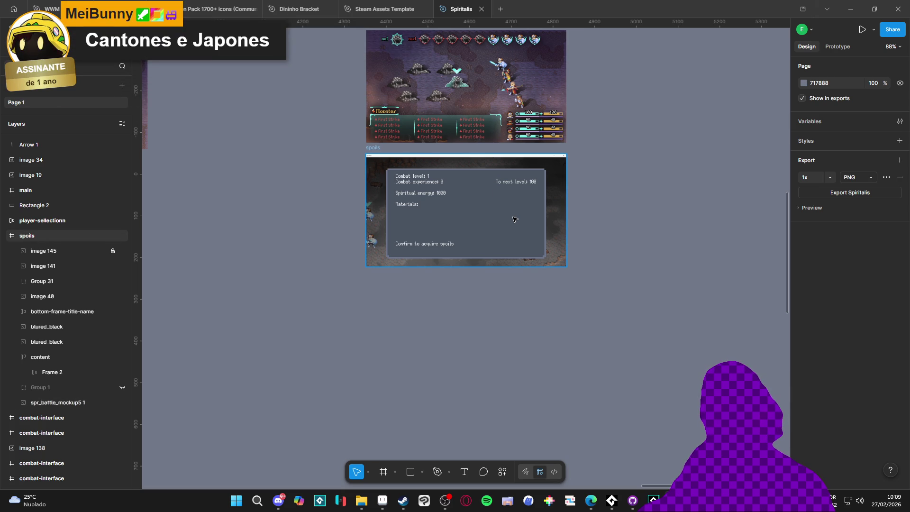
scroll(514, 219, "down", 5)
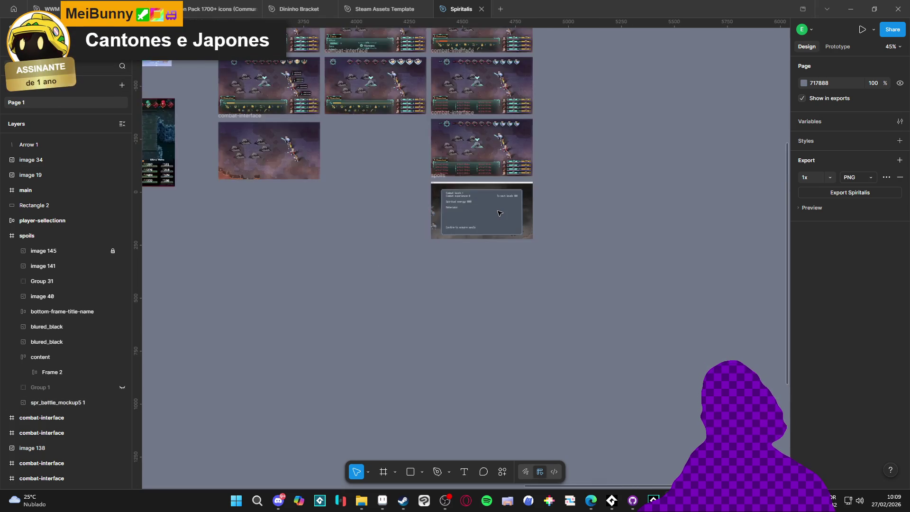
scroll(499, 215, "down", 3)
scroll(408, 258, "left", 8)
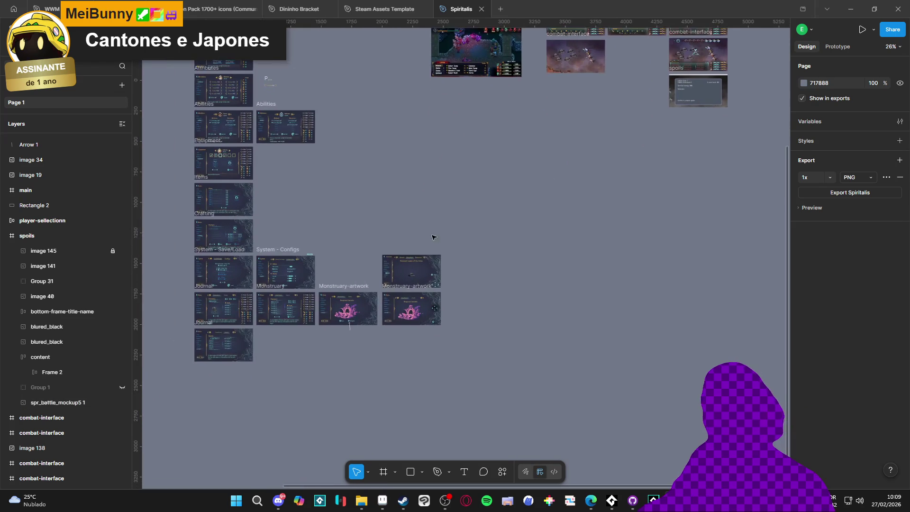
scroll(332, 266, "up", 10)
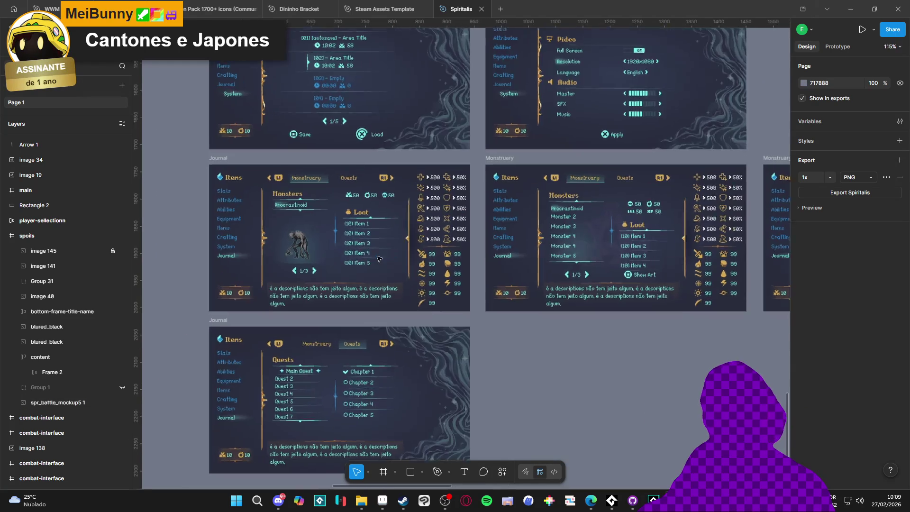
scroll(331, 310, "down", 3)
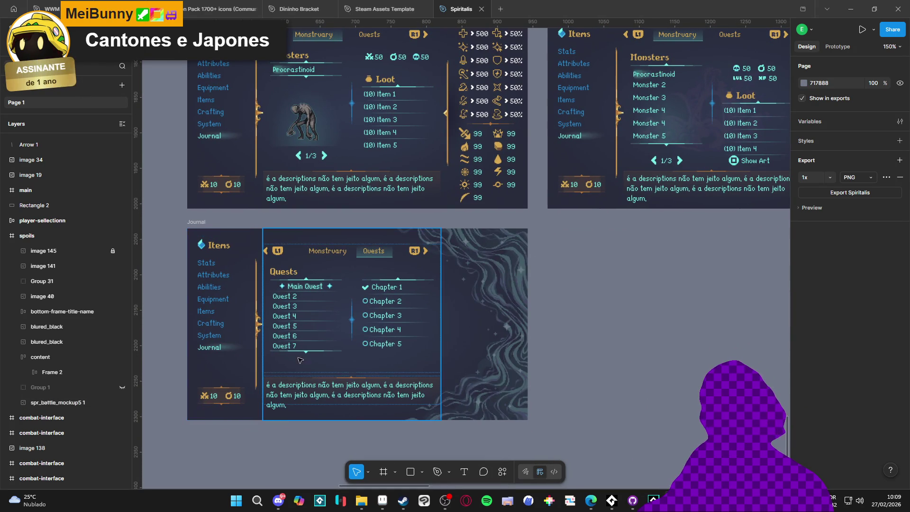
scroll(337, 342, "down", 6)
scroll(384, 287, "down", 5)
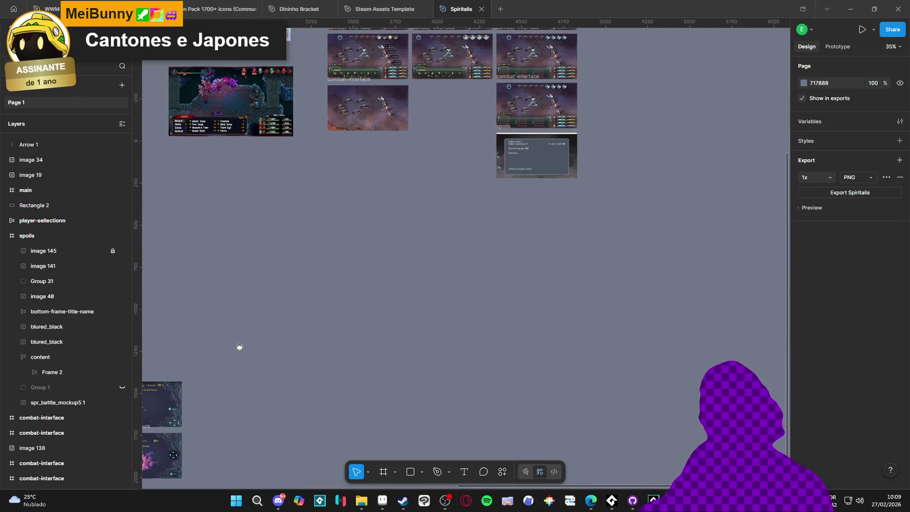
Return to the spoils frame and screenshot its panel to the clipboard
scroll(383, 251, "up", 8)
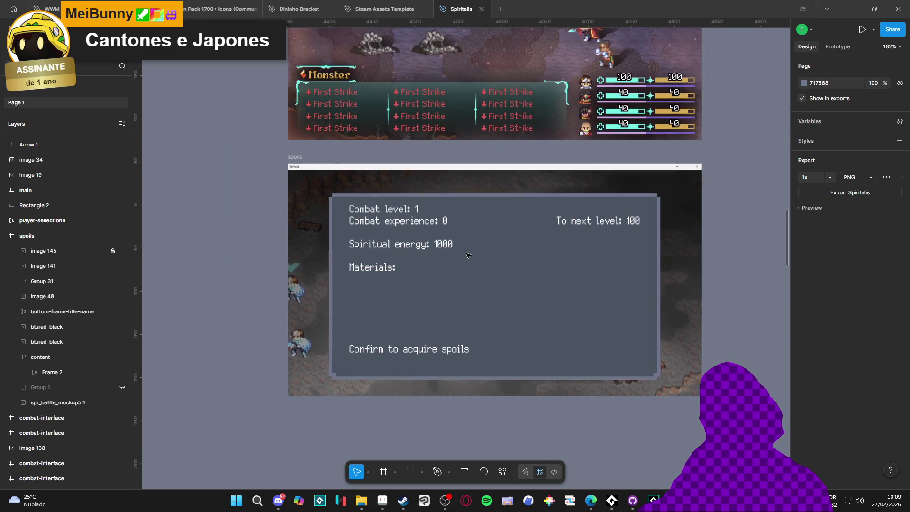
key("super+shift+s")
mouse_move(292, 177)
left_mouse_down()
mouse_move(581, 354)
mouse_move(610, 353)
left_mouse_up()
Create a new 669x372 sprite and paste the captured spoils panel into it
left_click(381, 501)
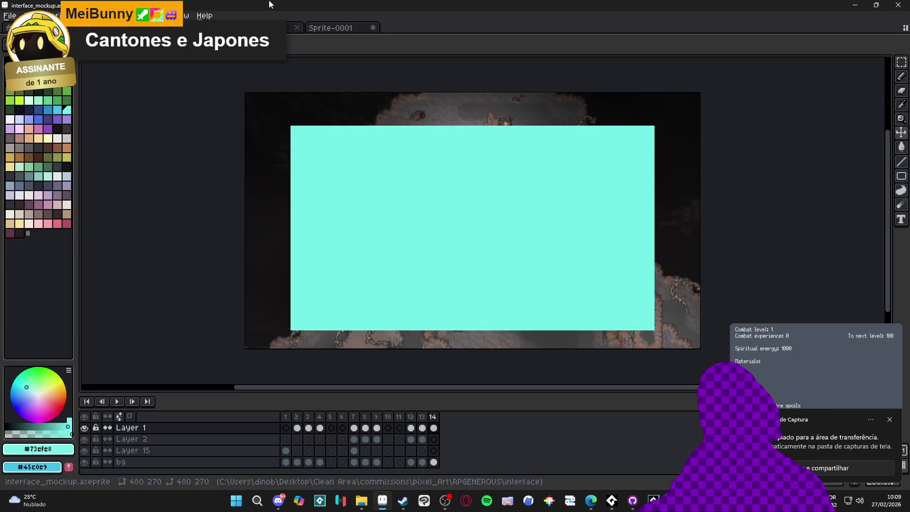
left_click(9, 16)
left_click(19, 25)
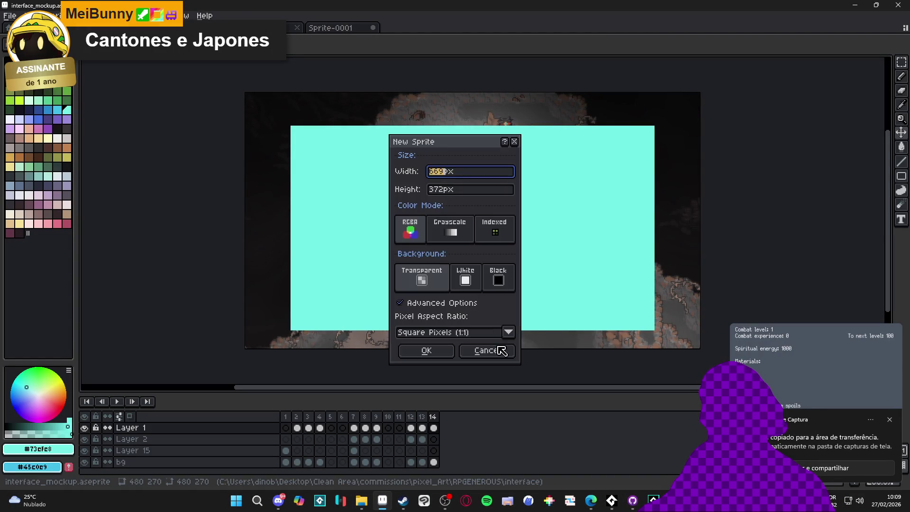
left_click(426, 358)
key("ctrl+v")
Dock Sprite-0002 as a left split beside the mockup and widen the reference pane
mouse_move(408, 28)
left_mouse_down()
mouse_move(118, 98)
mouse_move(192, 217)
left_mouse_up()
scroll(192, 217, "down", 2)
left_click_drag(264, 223, 249, 219)
left_click(491, 228)
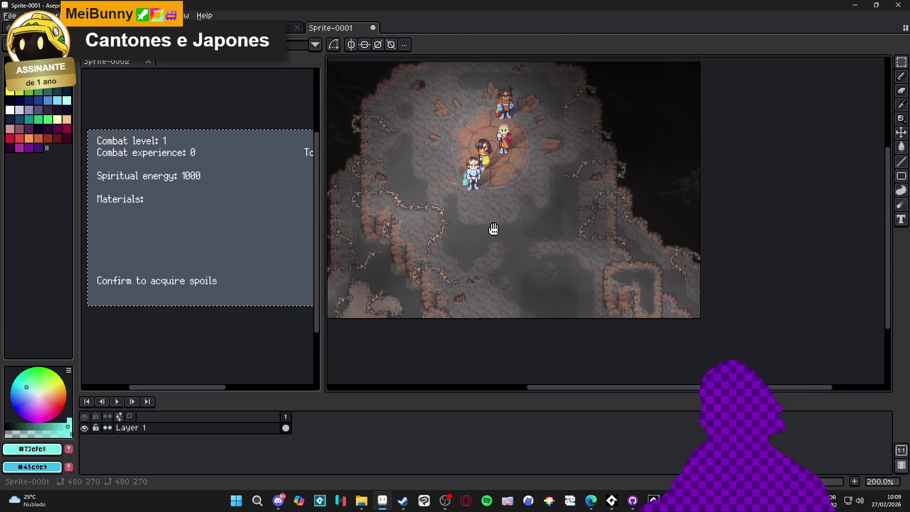
mouse_move(321, 264)
left_mouse_down()
mouse_move(402, 264)
mouse_move(351, 220)
mouse_move(365, 224)
mouse_move(356, 225)
left_mouse_up()
left_click(376, 256)
Drop the capture in place, delete the stray vertical strip and shift the image left
key("Return")
left_click_drag(286, 76, 225, 334)
key("Delete")
left_click_drag(245, 81, 394, 330)
left_click_drag(236, 225, 208, 229)
Shrink the reference sprite's canvas width from 669 to 533
key("ctrl+alt+c")
left_click_drag(391, 218, 315, 227)
key("Return")
Frame the whole spoils box and bring the cyan-panel mockup back into view on the right
mouse_move(220, 218)
left_mouse_down()
mouse_move(243, 199)
mouse_move(239, 176)
left_mouse_up()
mouse_move(404, 231)
left_mouse_down()
mouse_move(319, 230)
mouse_move(333, 231)
left_mouse_up()
scroll(520, 228, "up", 1)
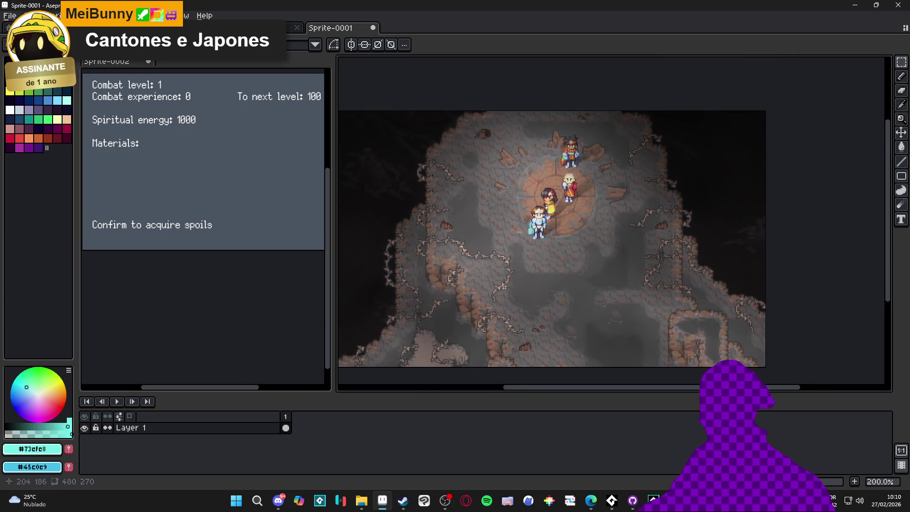
key("ctrl+Tab")
key("ctrl+Tab")
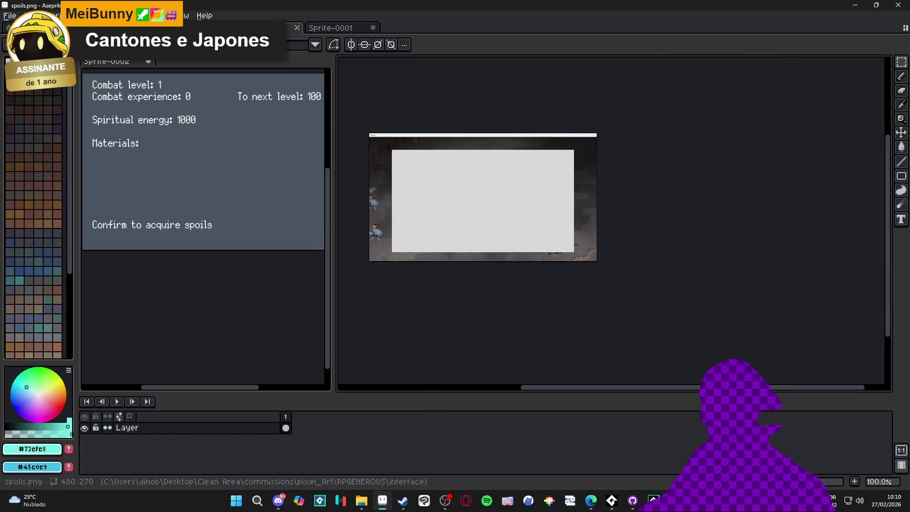
key("ctrl+shift+Tab")
mouse_move(517, 192)
left_mouse_down()
mouse_move(620, 205)
mouse_move(604, 177)
left_mouse_up()
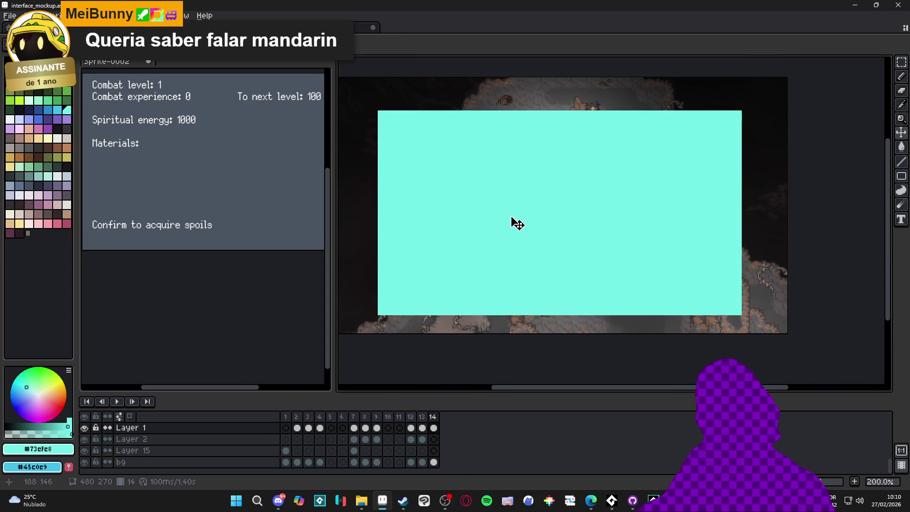
key("m")
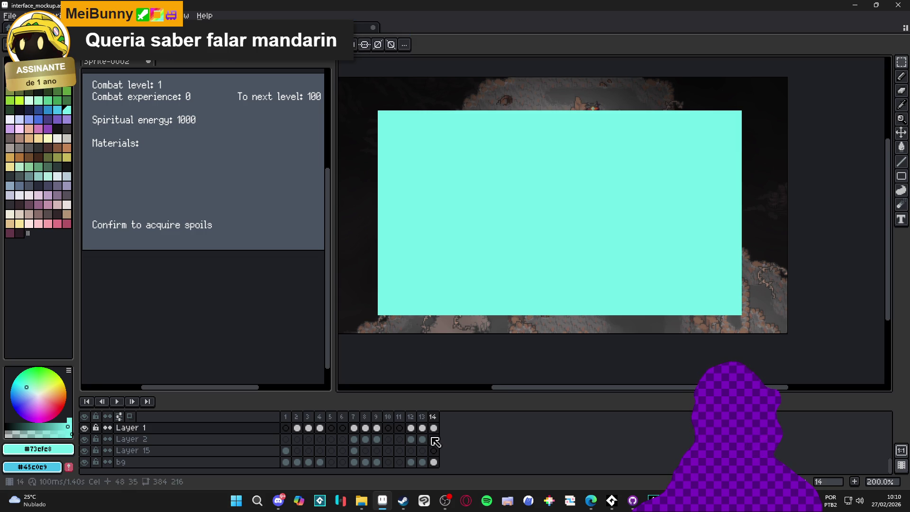
left_click(550, 500)
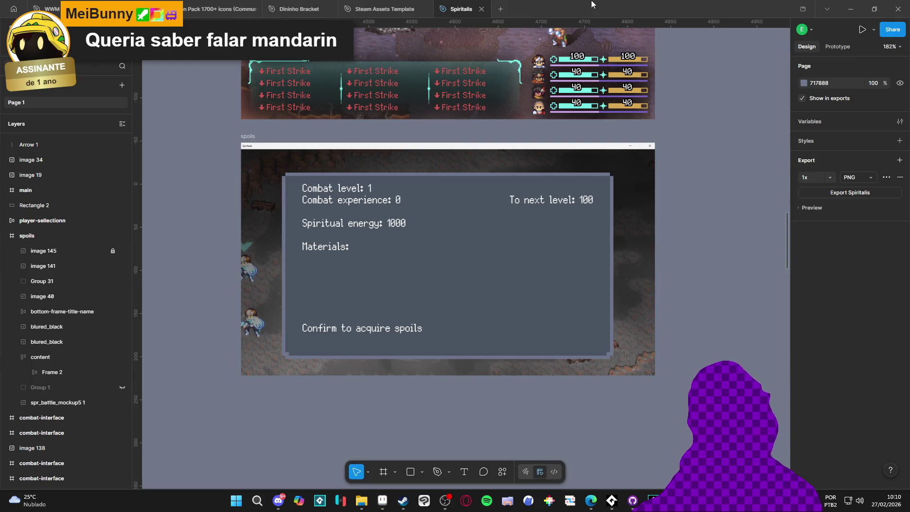
double_click(590, 5)
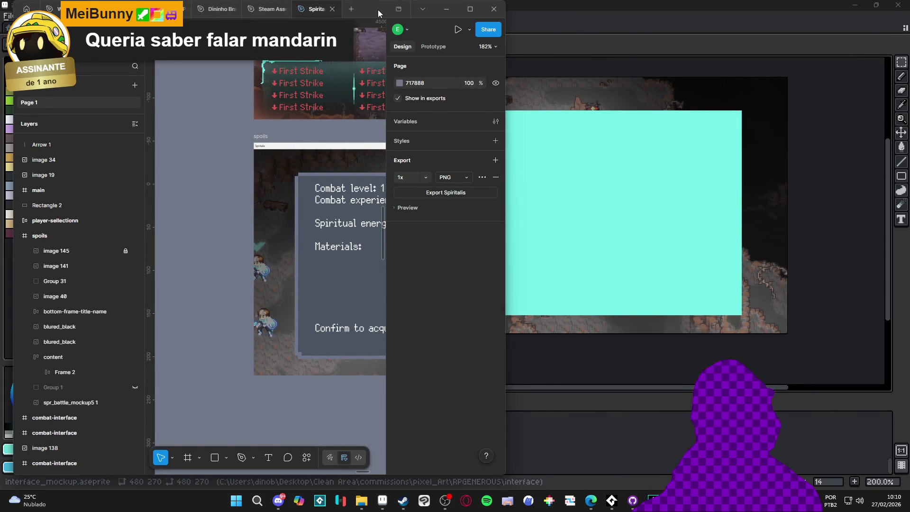
left_click(446, 9)
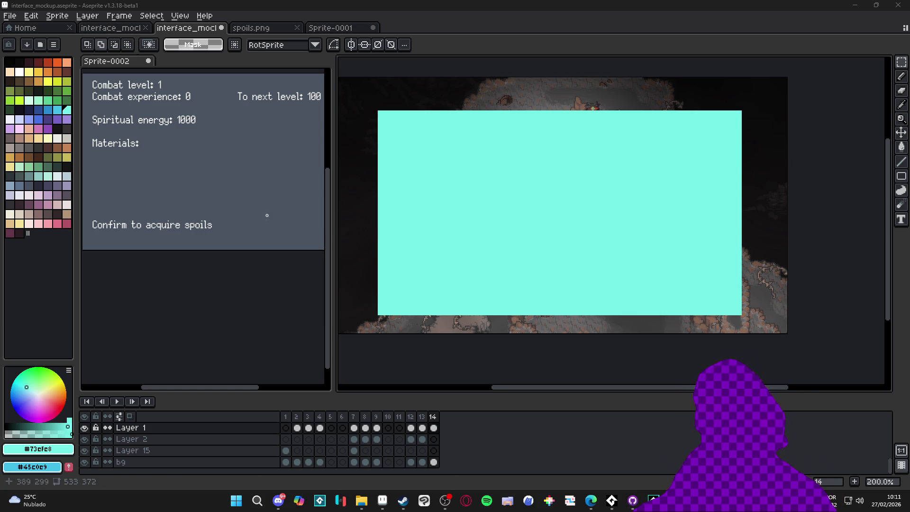
Set Layer 1's opacity to about 49% in its layer properties
left_click(84, 427)
left_click(85, 428)
double_click(240, 428)
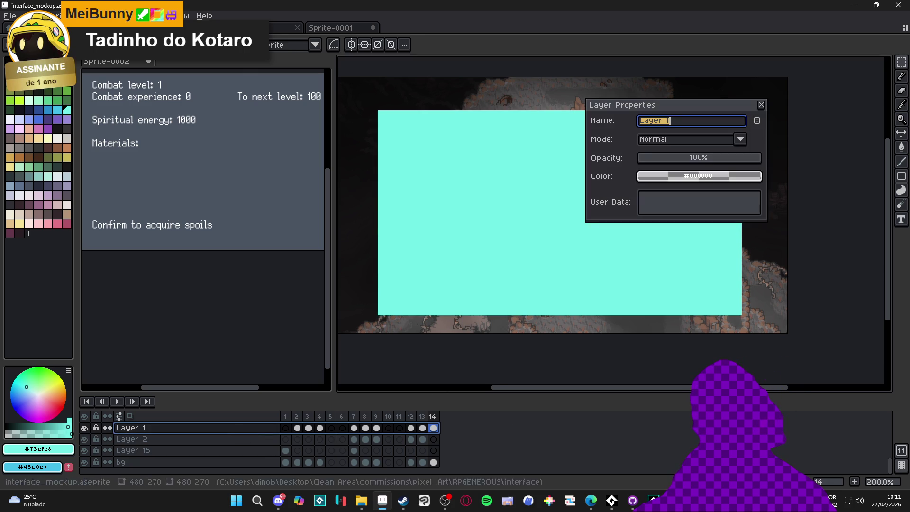
left_click_drag(706, 161, 698, 159)
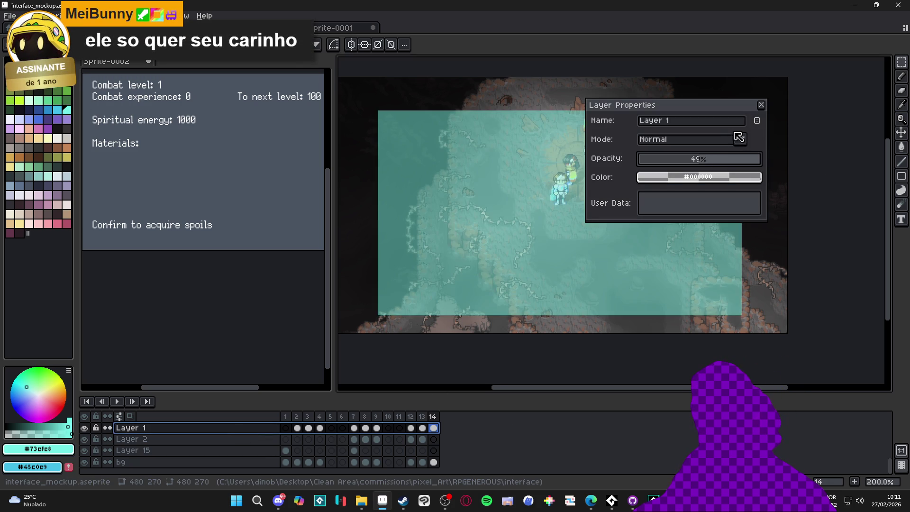
left_click(762, 104)
Play the animation to preview the battle, then magic-wand select the panel and deselect it
key("Return")
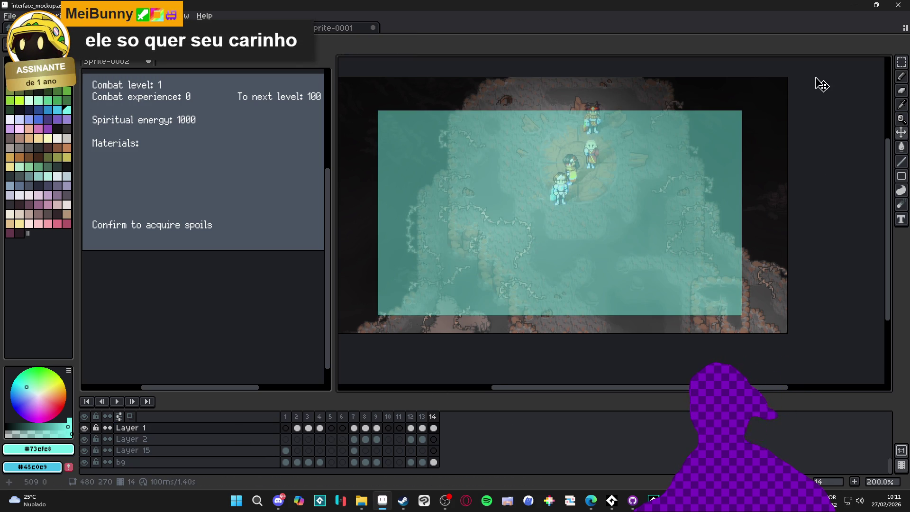
key("w")
left_click(550, 225)
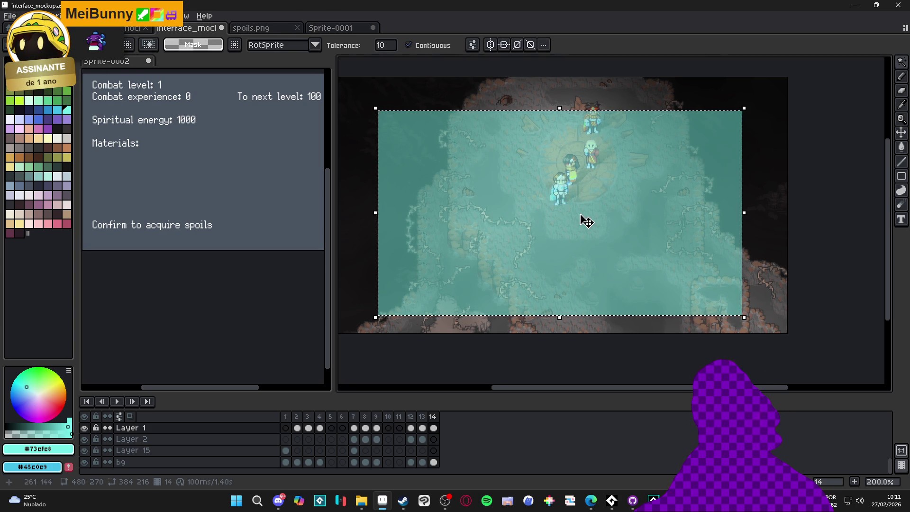
key("ctrl+d")
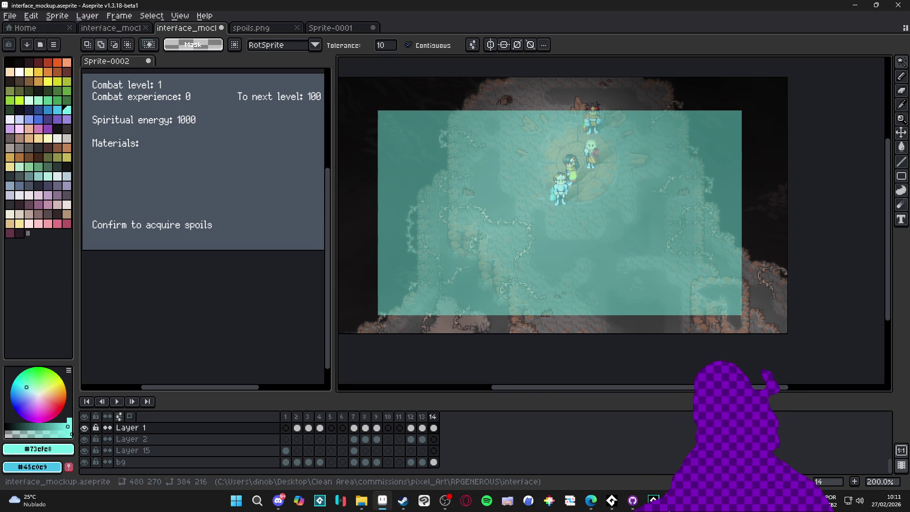
left_click(653, 499)
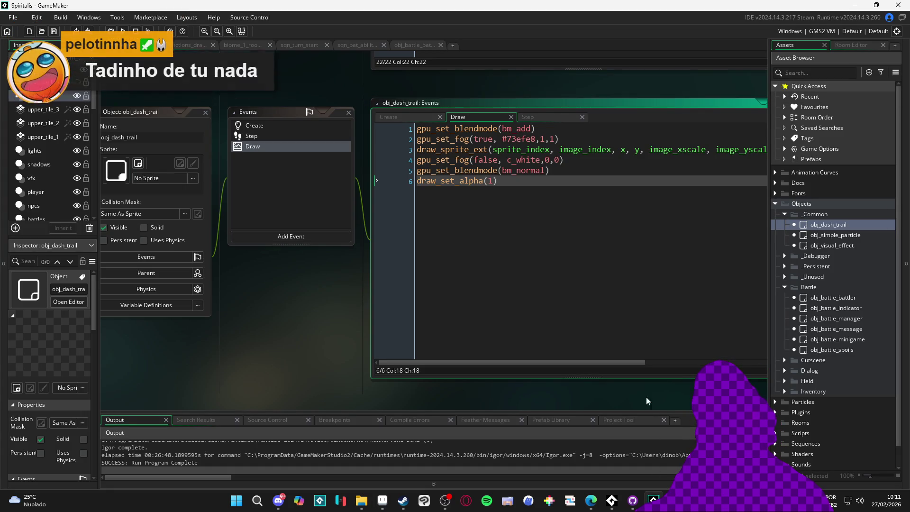
Pan and resize the Draw code window so the obj_dash_trail object, Events and Draw windows all fit
left_click_drag(649, 415, 571, 385)
mouse_move(734, 350)
left_mouse_down()
mouse_move(571, 311)
mouse_move(599, 307)
mouse_move(519, 302)
mouse_move(592, 301)
mouse_move(520, 288)
left_mouse_up()
mouse_move(289, 309)
left_mouse_down()
mouse_move(494, 294)
mouse_move(439, 308)
left_mouse_up()
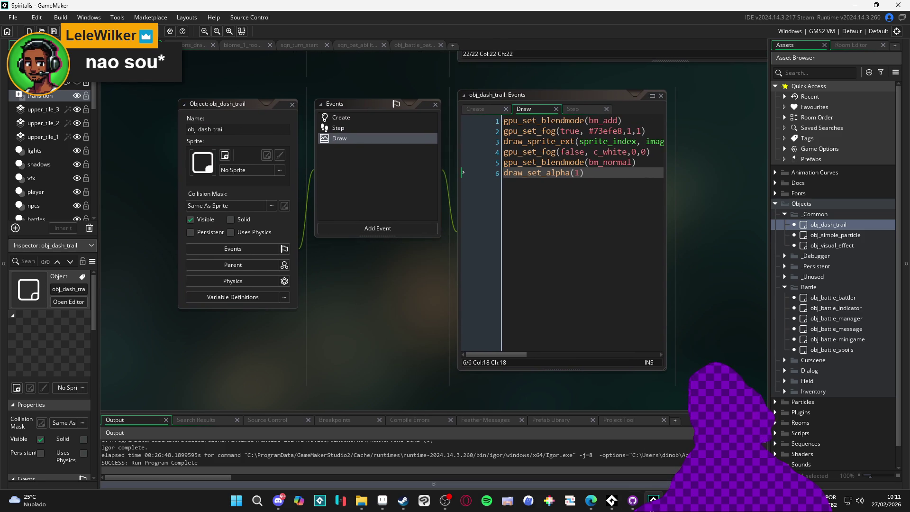
mouse_move(612, 504)
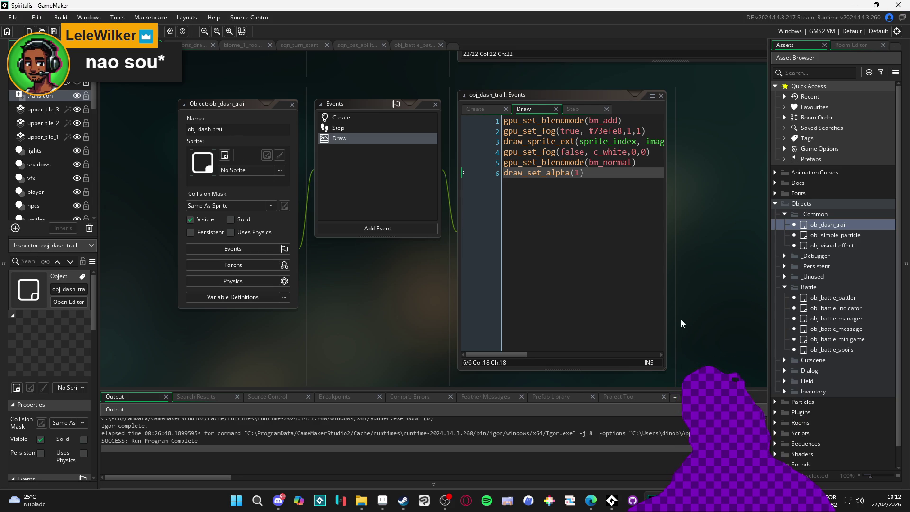
left_click_drag(666, 319, 742, 319)
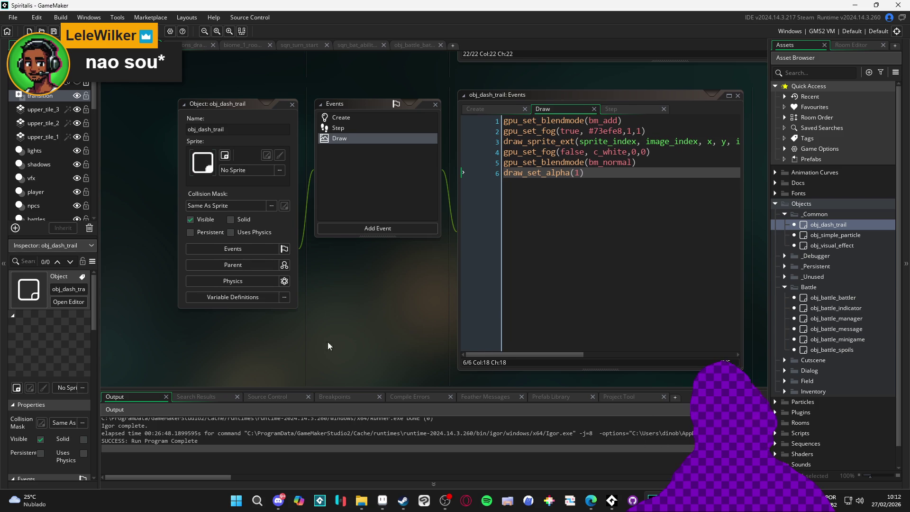
scroll(339, 337, "down", 1)
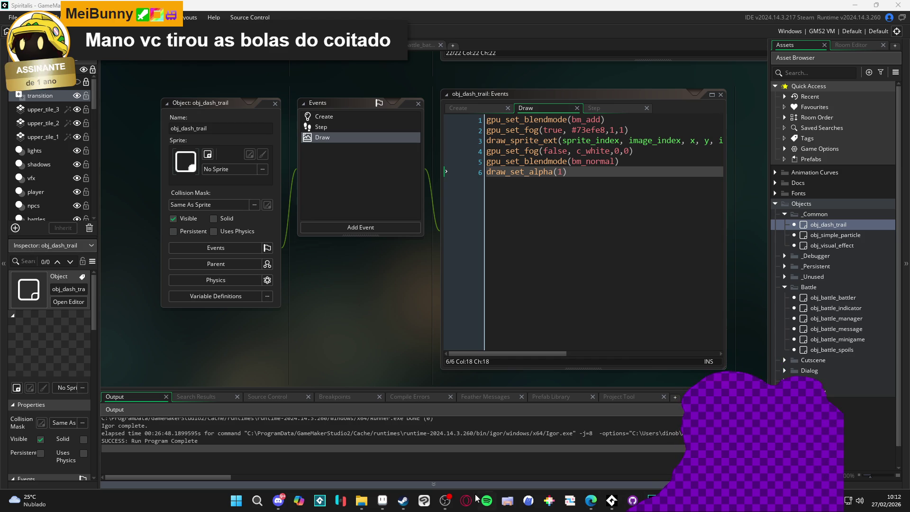
left_click(383, 502)
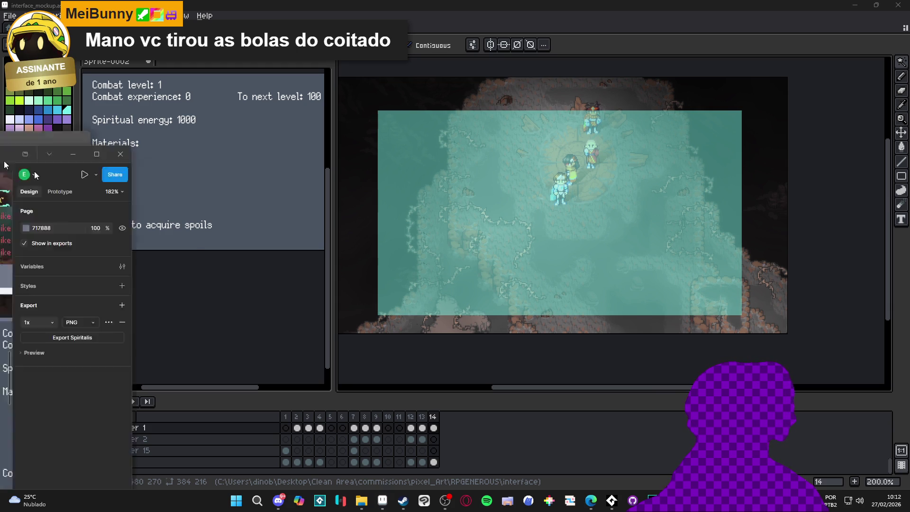
Zoom and pan the Figma canvas over to the Journal frame
scroll(279, 290, "down", 5)
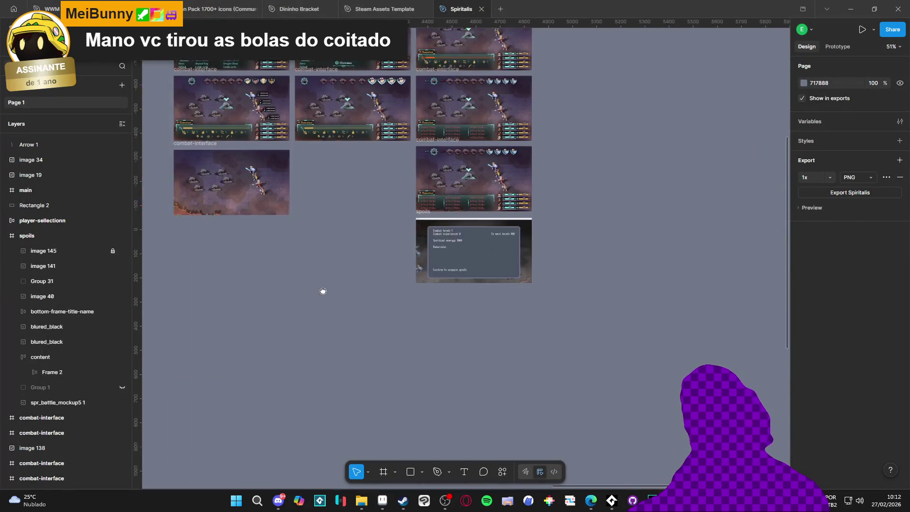
scroll(279, 290, "left", 5)
scroll(374, 301, "up", 5)
scroll(374, 301, "down", 2)
scroll(375, 301, "down", 5)
scroll(473, 237, "left", 10)
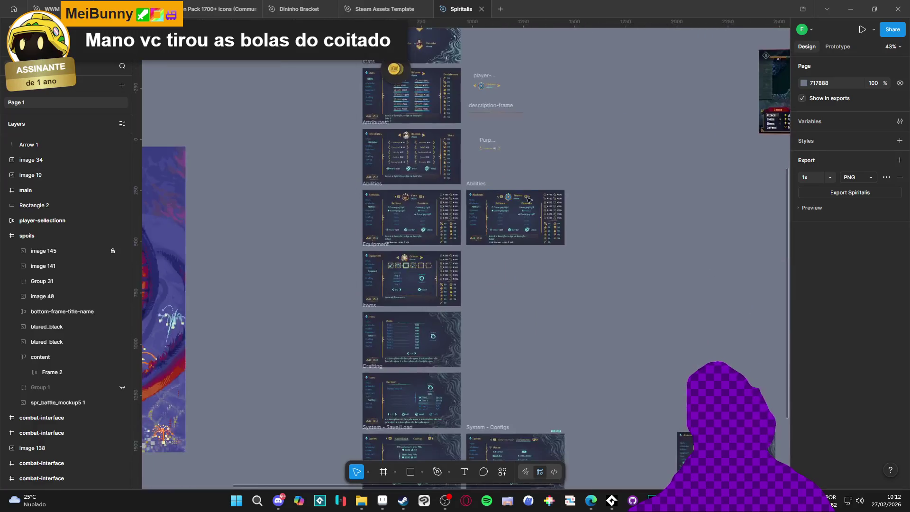
scroll(474, 213, "down", 5)
scroll(432, 267, "up", 10)
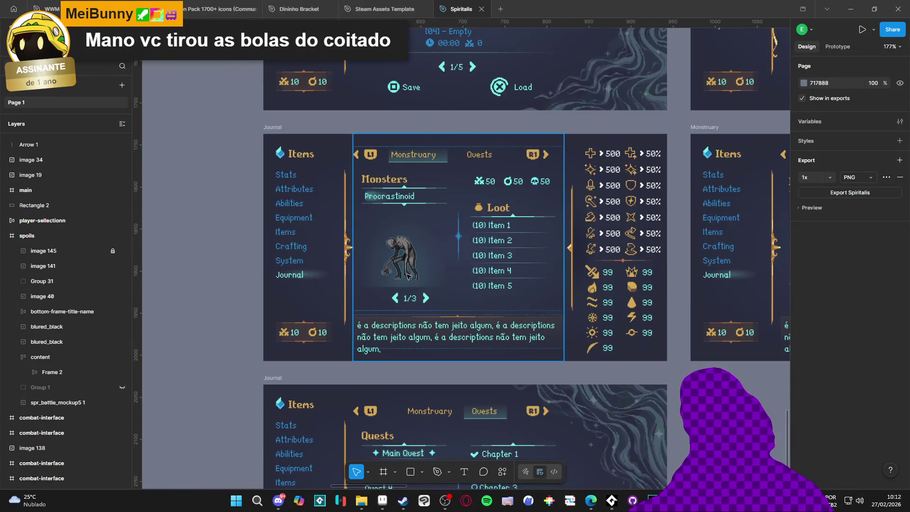
scroll(271, 336, "down", 3)
scroll(271, 336, "up", 5)
Drill through info-frame and level-frame down to the sword-icon, then return to Aseprite
left_click(279, 335, "ctrl")
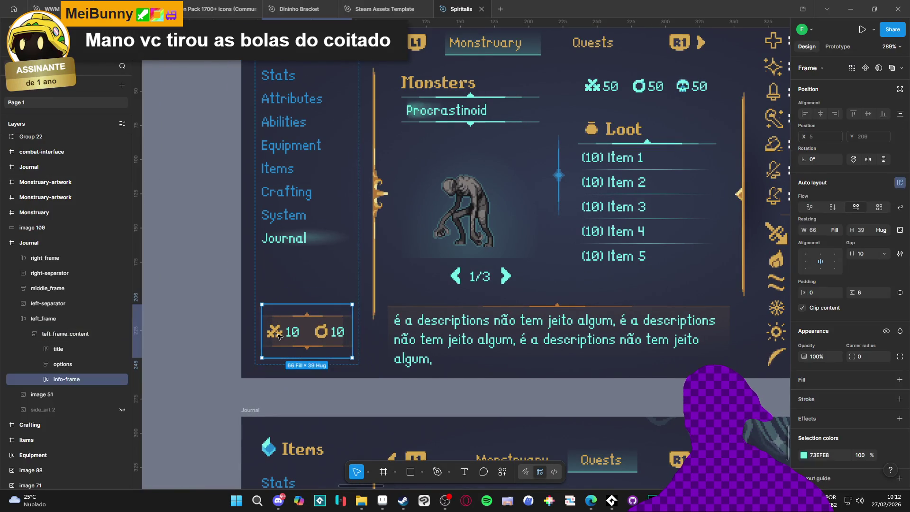
double_click(279, 335)
double_click(279, 335)
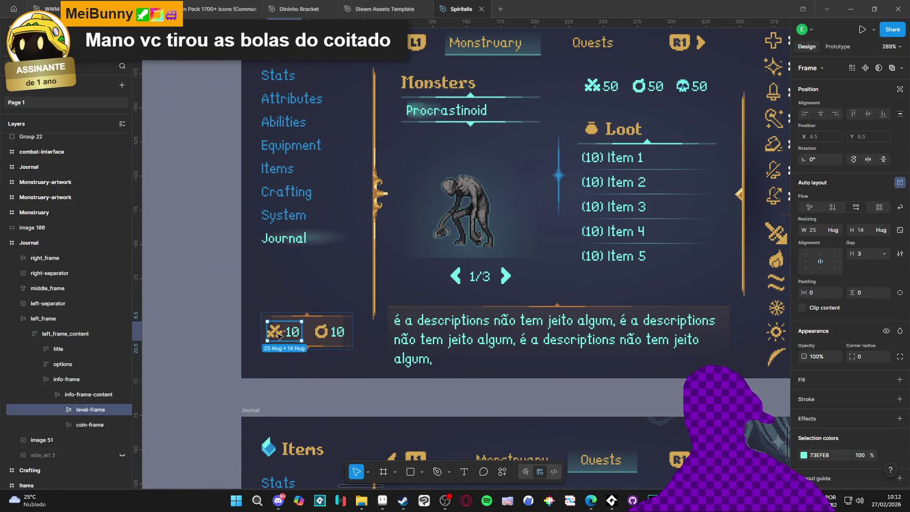
double_click(278, 335)
scroll(280, 334, "down", 8)
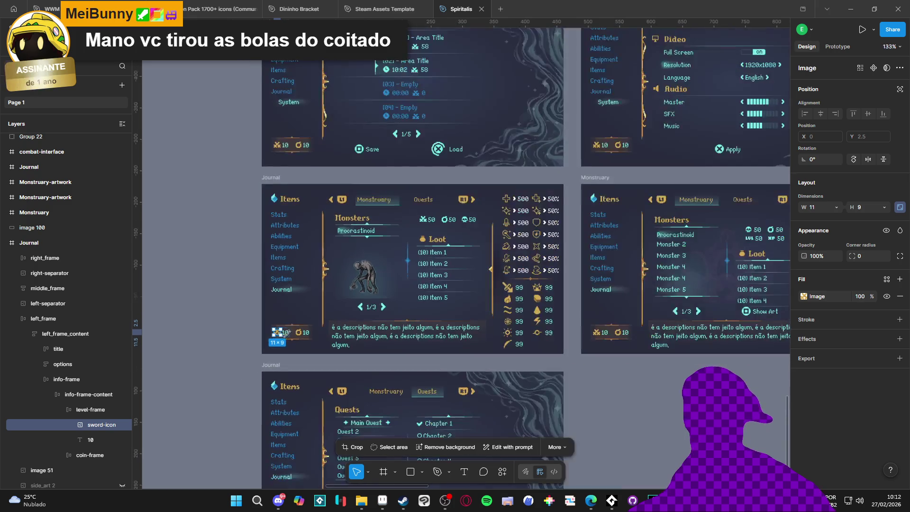
scroll(284, 333, "up", 6)
scroll(304, 336, "down", 1)
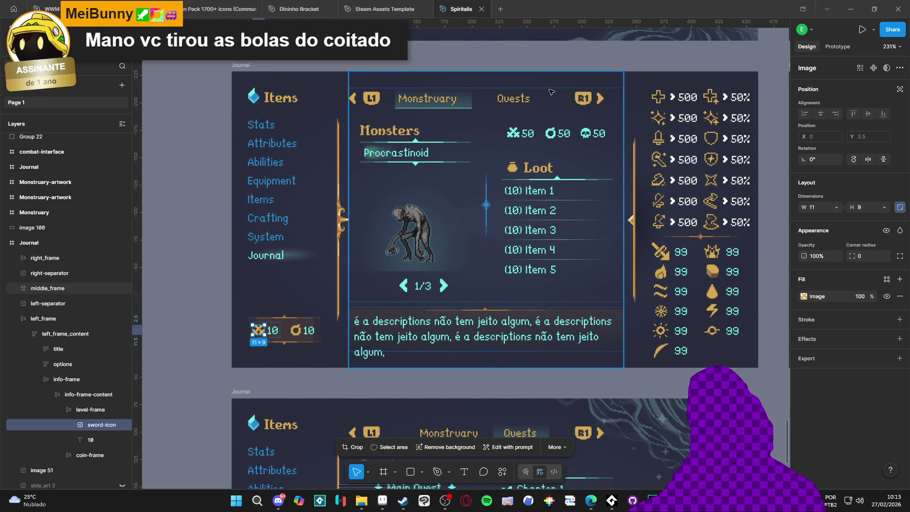
key("alt+Tab")
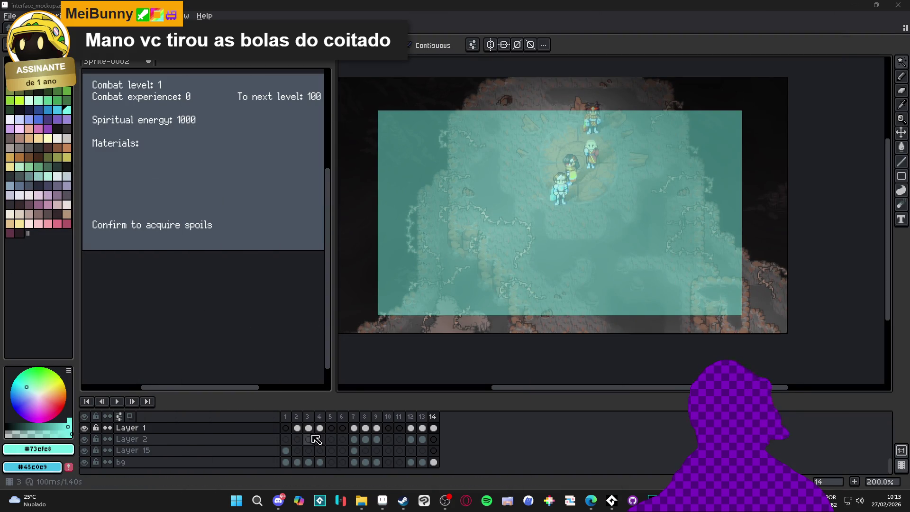
Step through the timeline to the Items/Monstruary frame (frame 8)
left_click(399, 417)
left_click(432, 417)
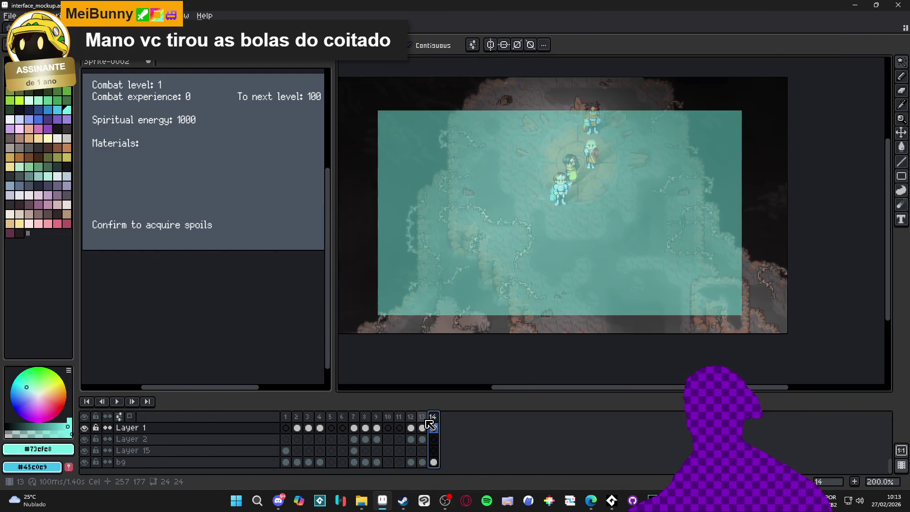
left_click(421, 417)
left_click(410, 417)
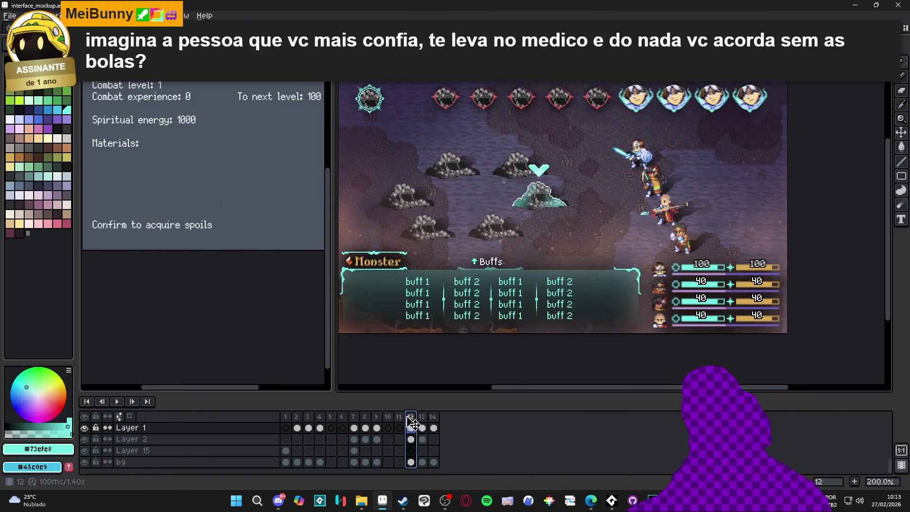
left_click(399, 417)
left_click(387, 417)
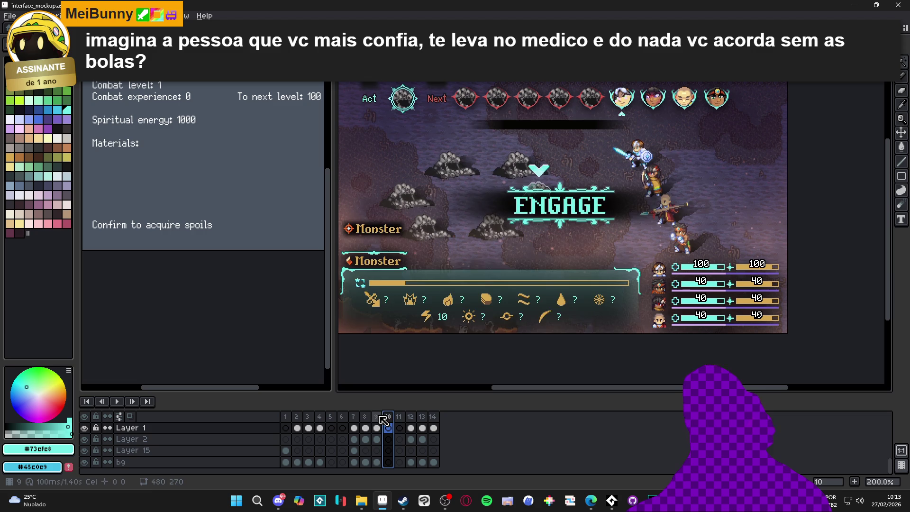
left_click(376, 417)
left_click(369, 417)
scroll(360, 343, "up", 4)
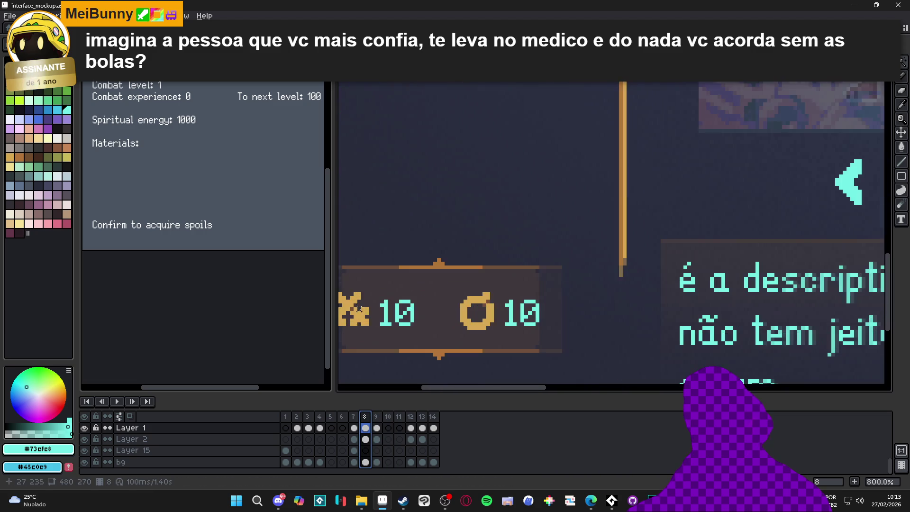
Magic-wand select the sword icon in the level box
key("w")
left_click(447, 300)
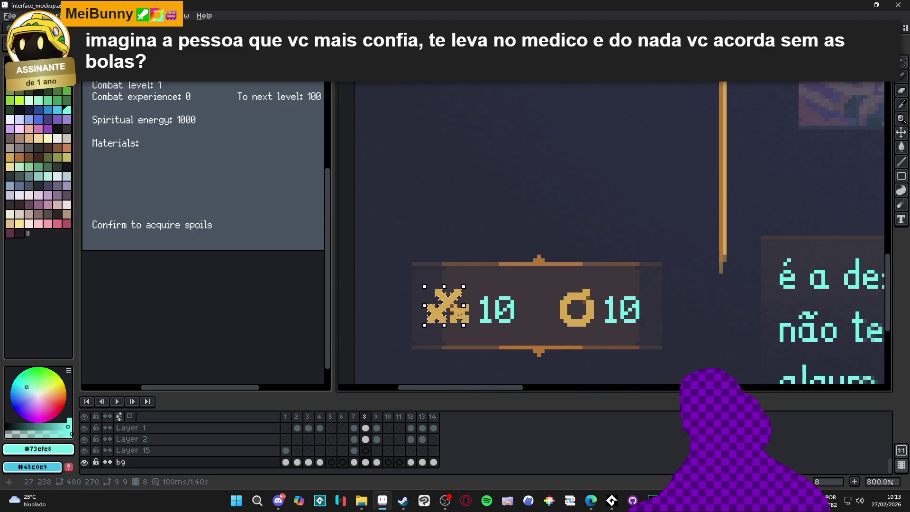
scroll(445, 298, "up", 4)
scroll(437, 286, "down", 3)
scroll(437, 287, "down", 2)
scroll(437, 287, "up", 1)
On frame 14's Layer 1 Copy, move the pasted sword icon to the panel's upper left
left_click(433, 416)
scroll(544, 295, "down", 1)
scroll(544, 296, "down", 3)
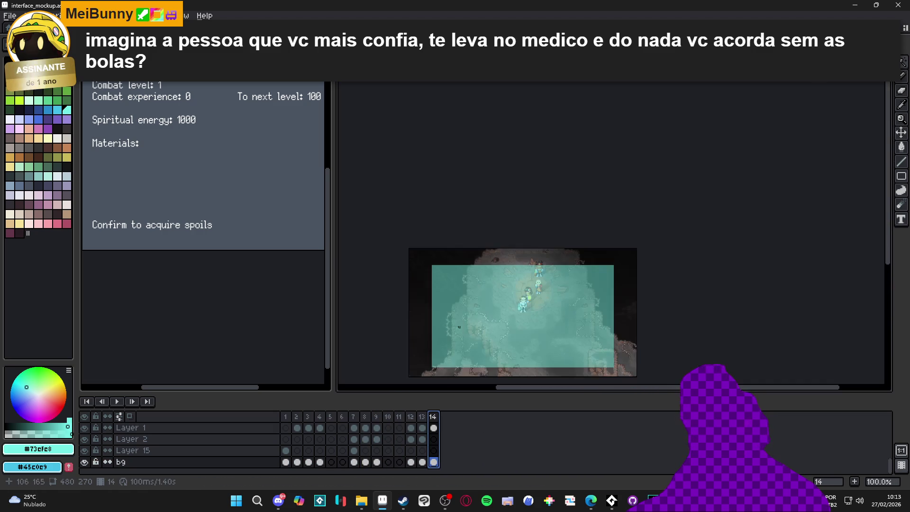
scroll(434, 445, "up", 2)
left_click(433, 450)
left_click(433, 438)
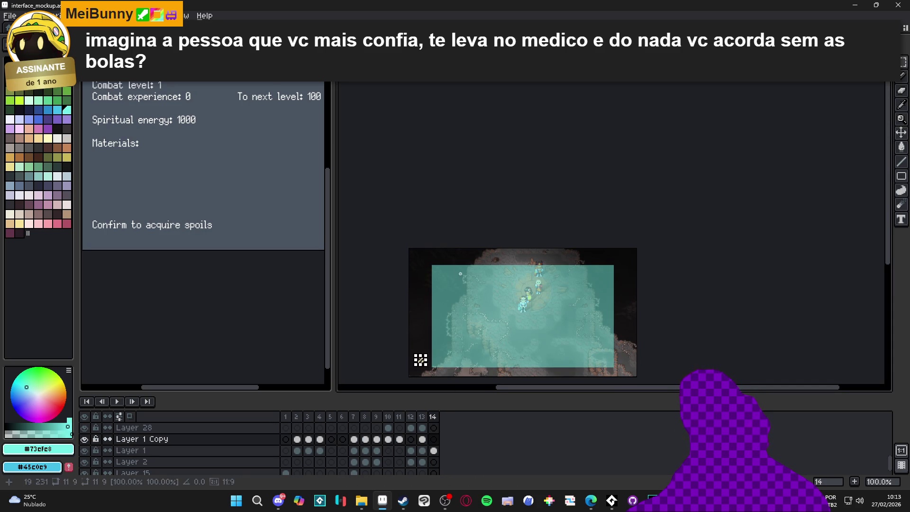
scroll(422, 360, "up", 2)
scroll(395, 320, "down", 1)
mouse_move(405, 325)
left_mouse_down()
mouse_move(479, 171)
mouse_move(453, 158)
left_mouse_up()
scroll(450, 171, "up", 3)
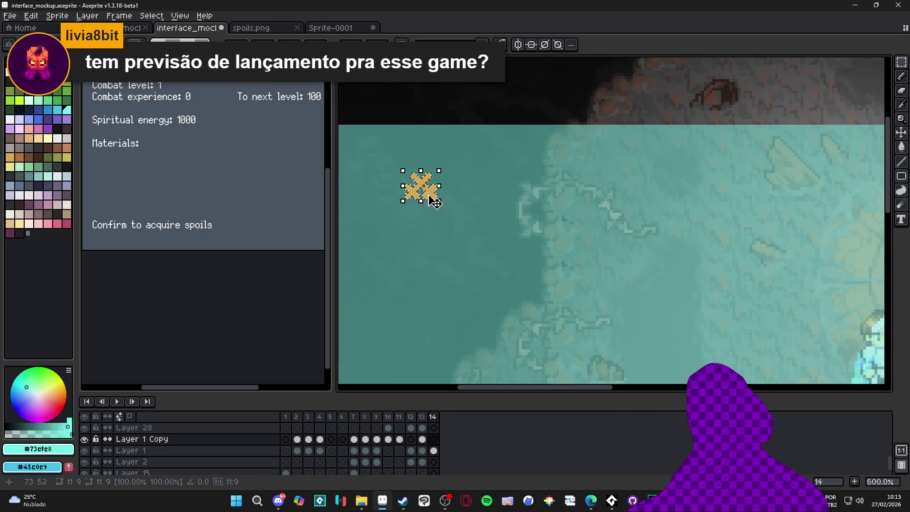
Sample the icon's gold colour #d6a851 for the upcoming label
key("b")
scroll(429, 199, "down", 1)
scroll(417, 232, "up", 1)
left_click(423, 236, "alt")
scroll(423, 237, "down", 2)
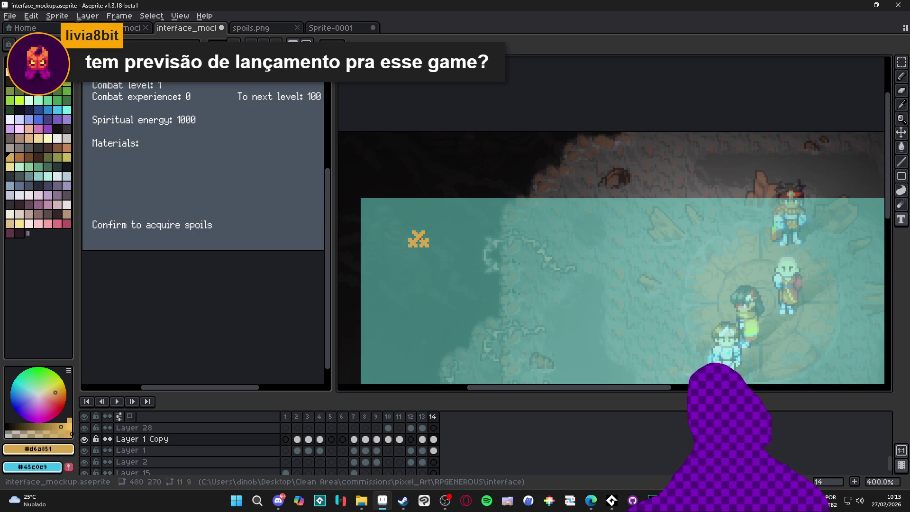
left_click(133, 45)
Write 'Combat Level' in Dino Irregular Font 1 at size 16 and commit it
left_click(139, 108)
left_click(469, 241)
type("C")
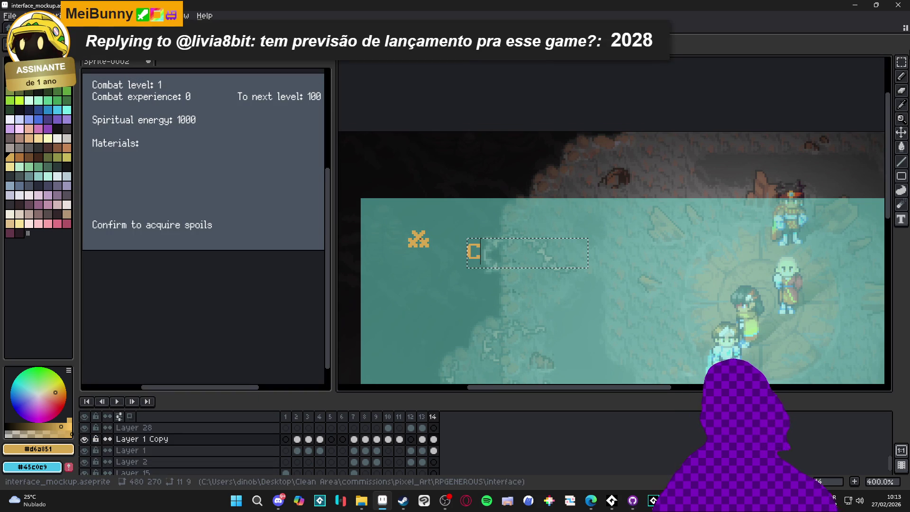
type("ombat ")
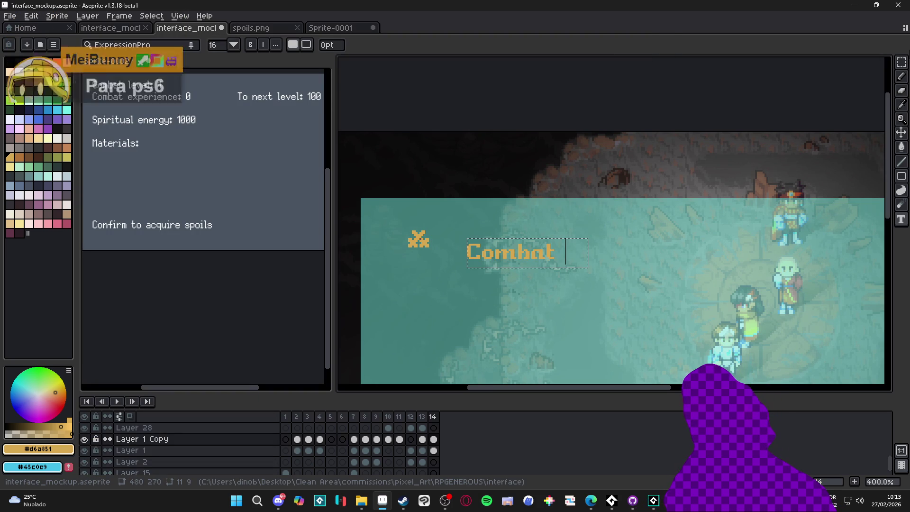
type("aevel")
key("ctrl+a")
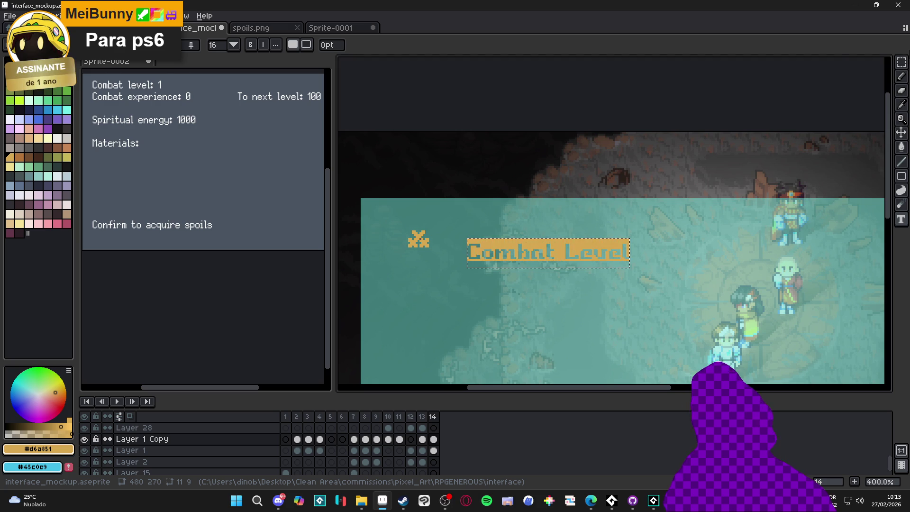
left_click(191, 44)
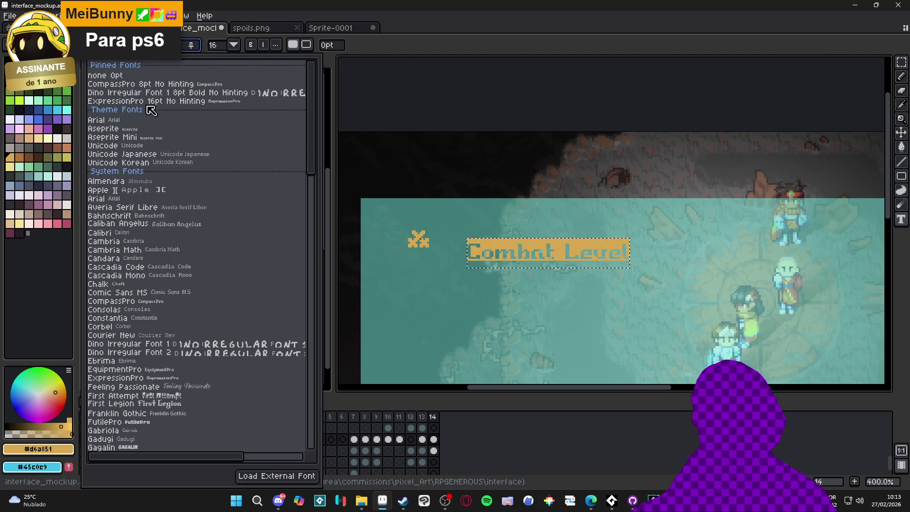
left_click(154, 93)
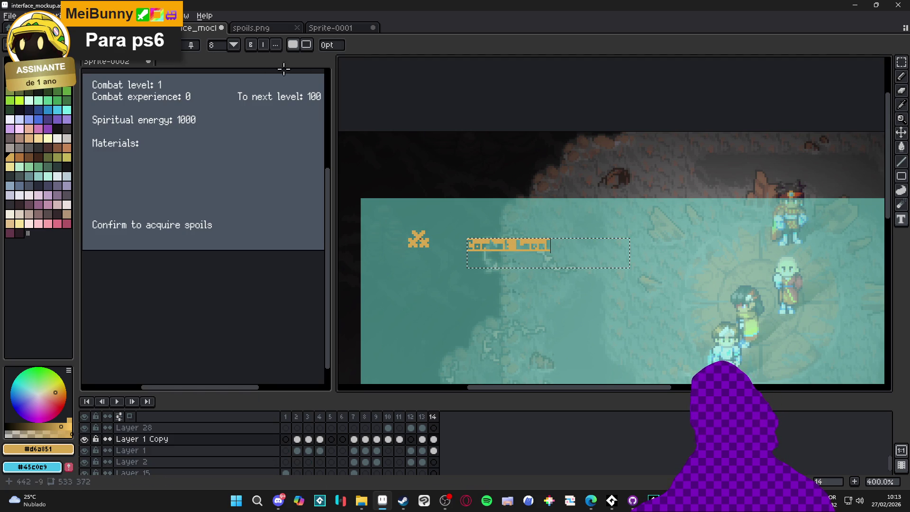
left_click(215, 45)
left_click(218, 112)
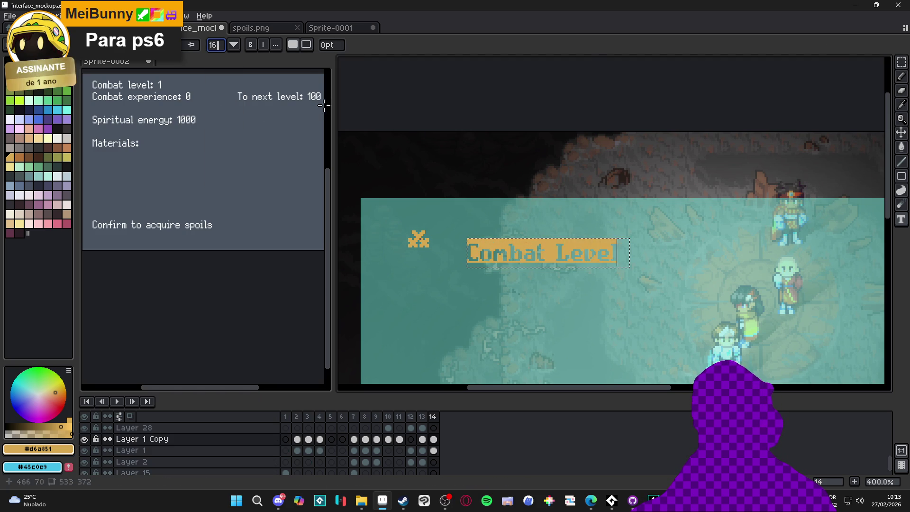
key("Return")
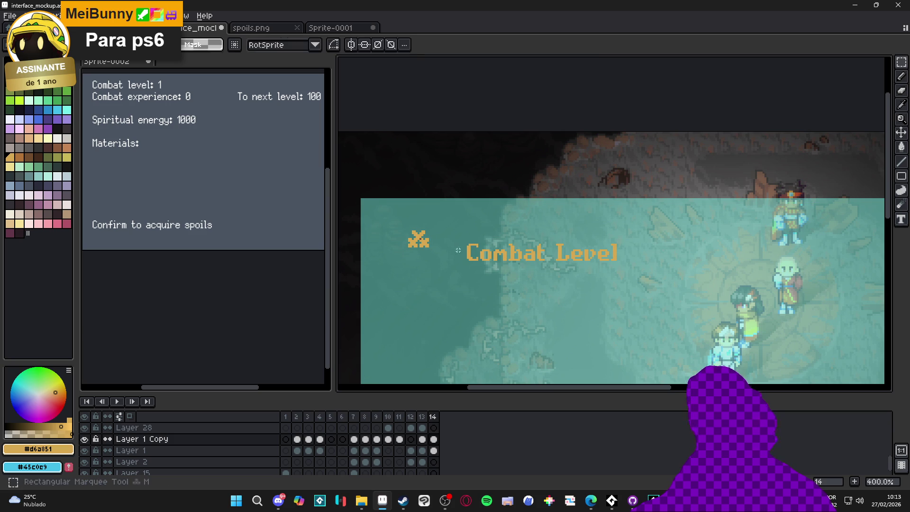
Place the Combat Level label right beside the sword icon and check its position
left_click_drag(529, 261, 497, 247)
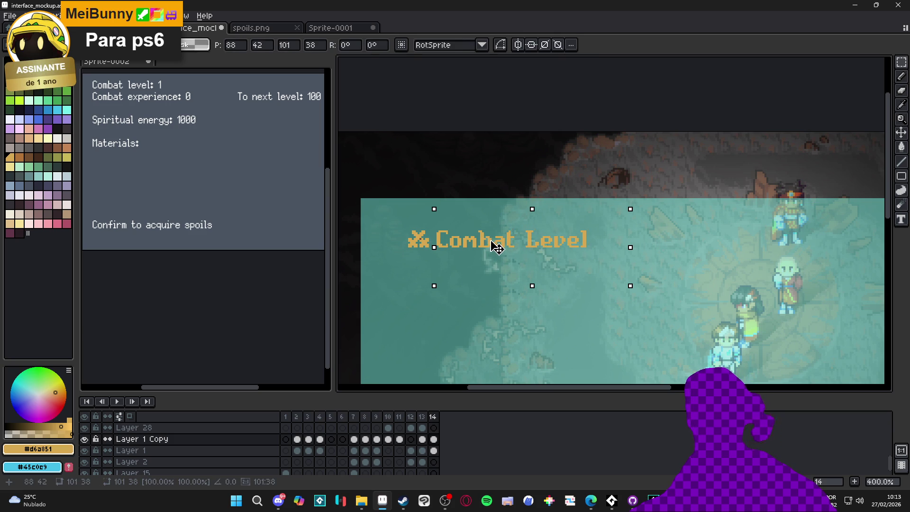
key("Return")
left_click_drag(566, 249, 540, 255)
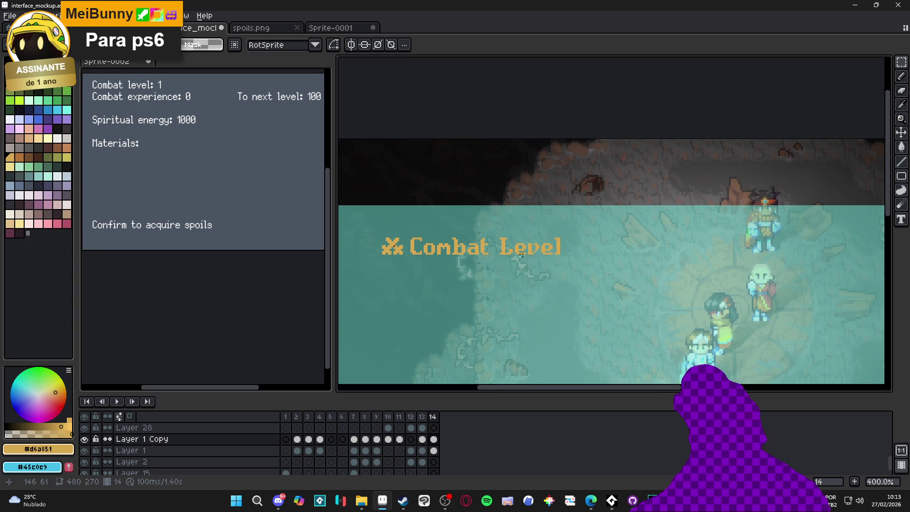
scroll(503, 247, "down", 1)
scroll(502, 247, "right", 1)
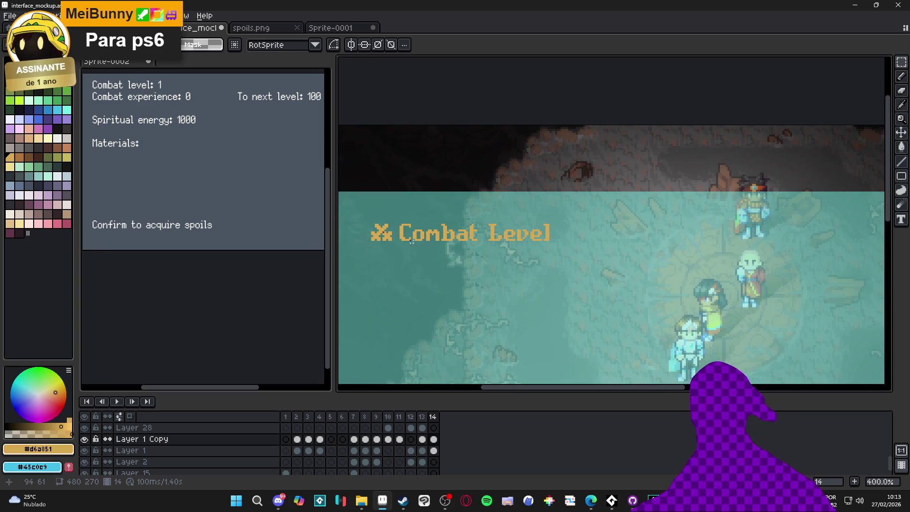
scroll(426, 243, "left", 1)
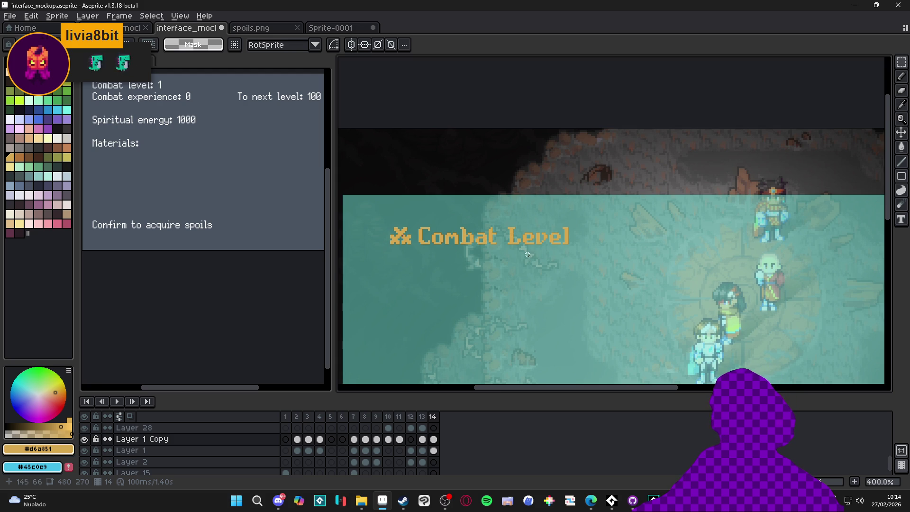
left_click_drag(501, 264, 473, 270)
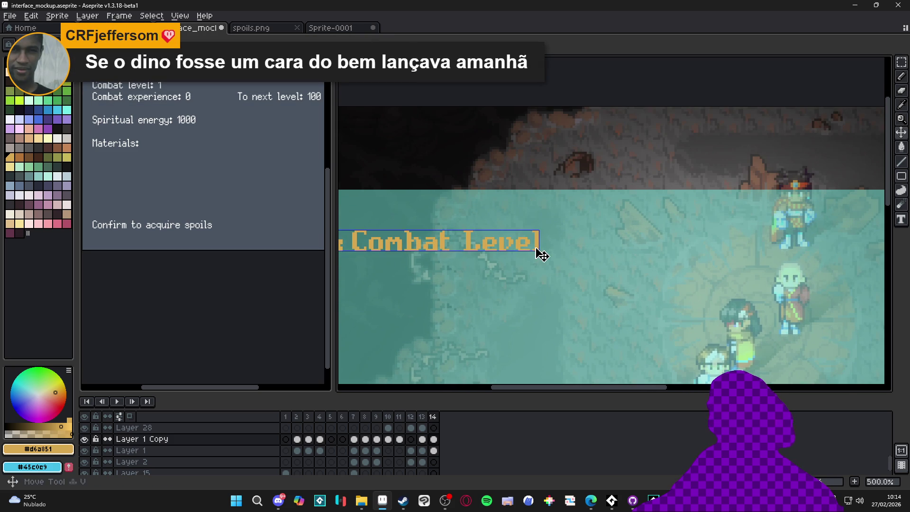
Clear the old Combat Level label from the panel, keeping the orange icon
left_click_drag(539, 248, 562, 251)
key("m")
mouse_move(586, 217)
left_mouse_down()
mouse_move(559, 233)
mouse_move(411, 269)
mouse_move(418, 257)
left_mouse_up()
key("Delete")
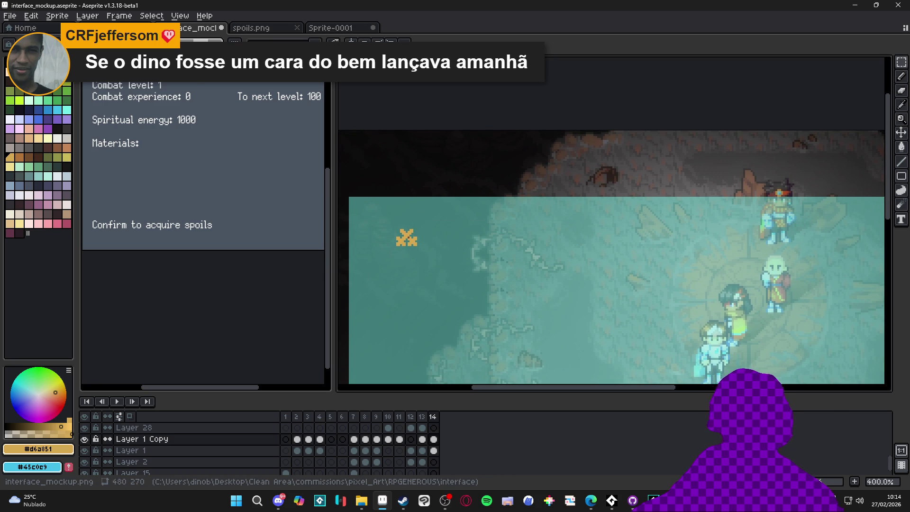
key("ctrl+Tab")
key("ctrl+shift+Tab")
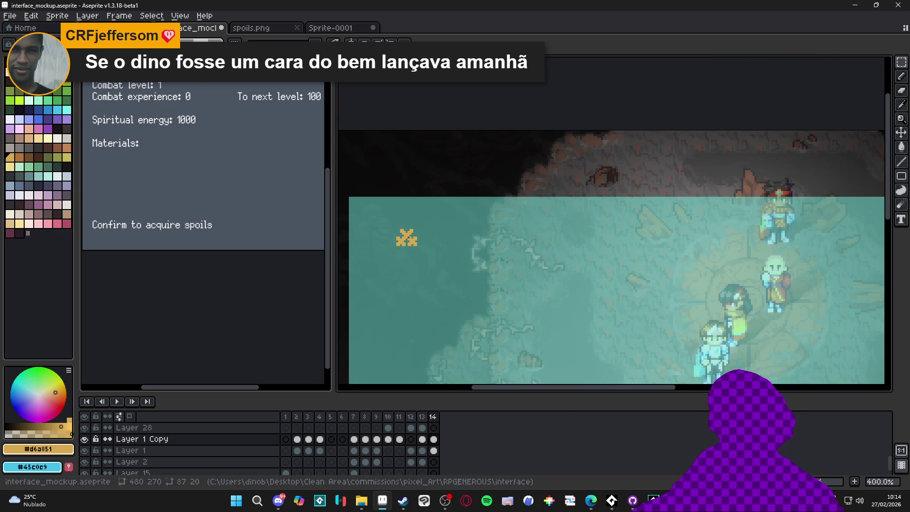
Set the Text tool to the LanaPixel font at 11pt
key("t")
left_click(190, 41)
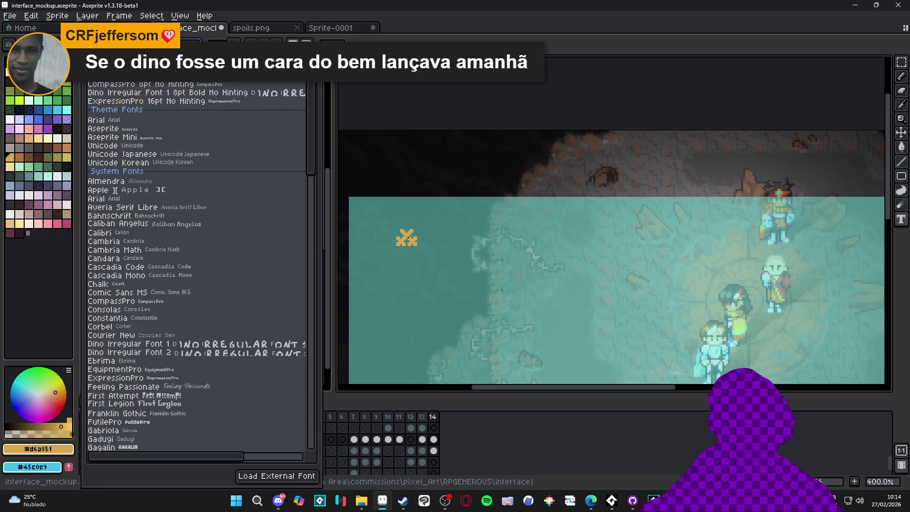
type("lana")
left_click(180, 100)
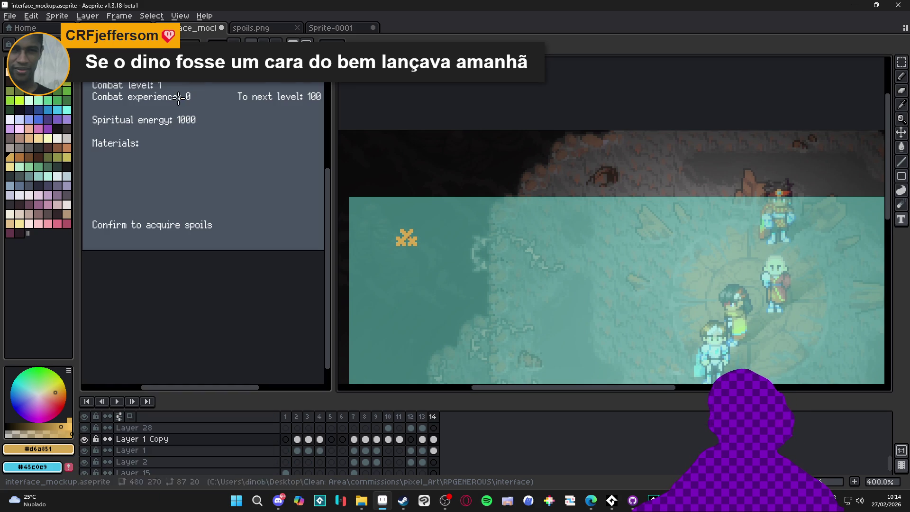
left_click(189, 41)
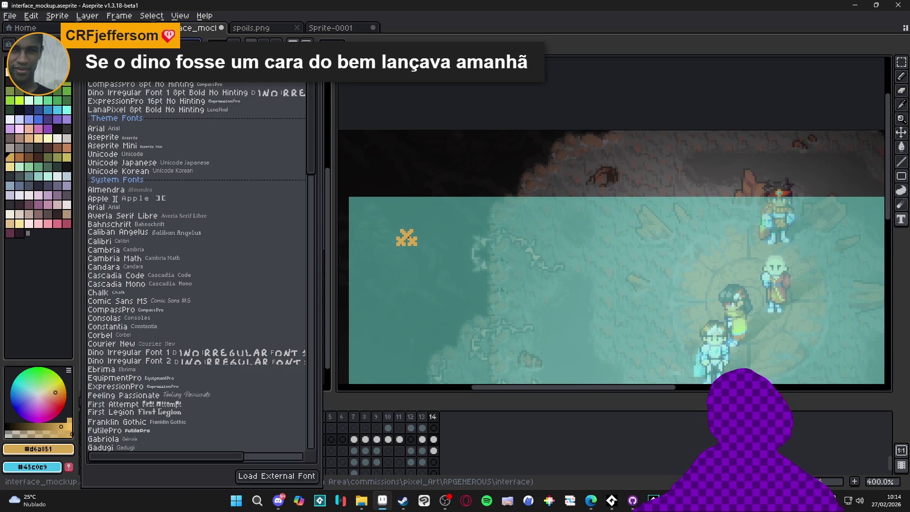
key("Escape")
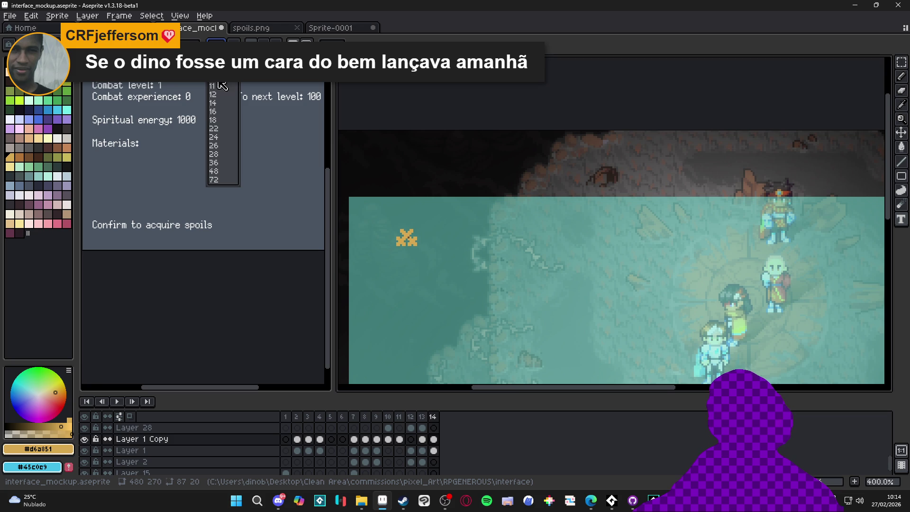
left_click(219, 84)
left_click(216, 40)
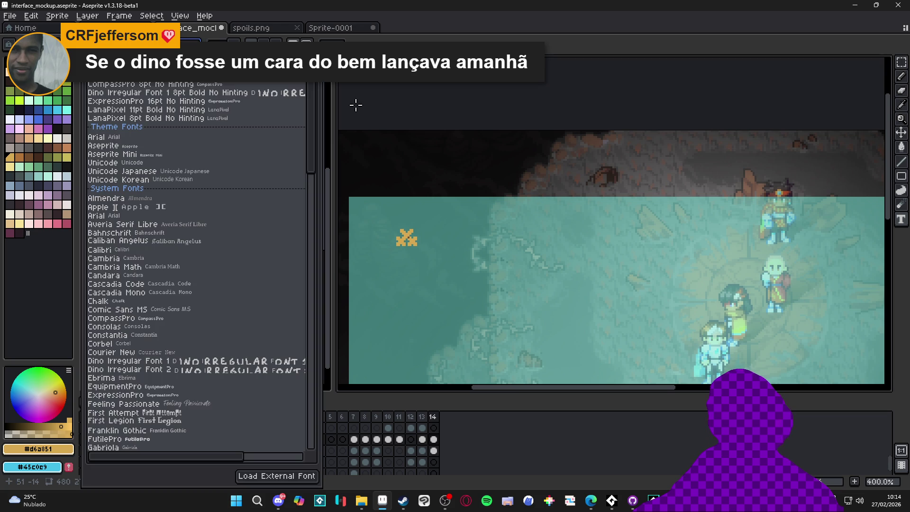
key("Escape")
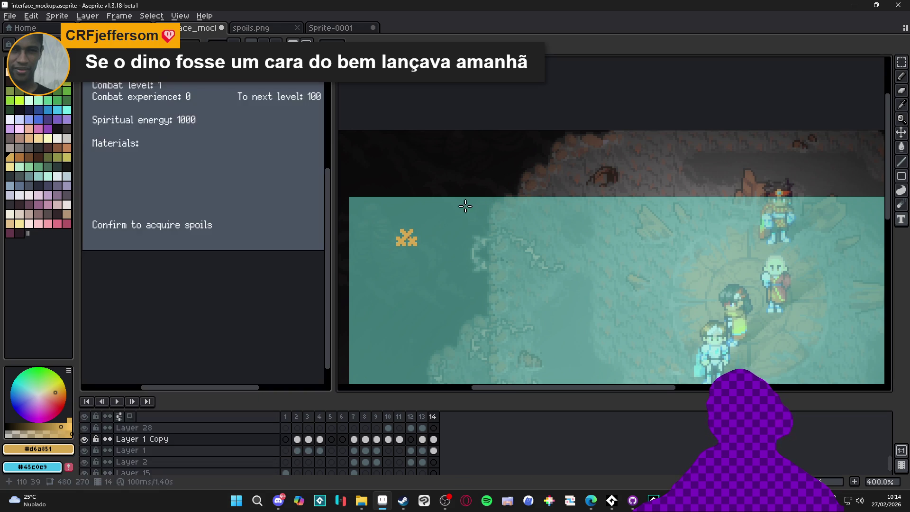
left_click(191, 41)
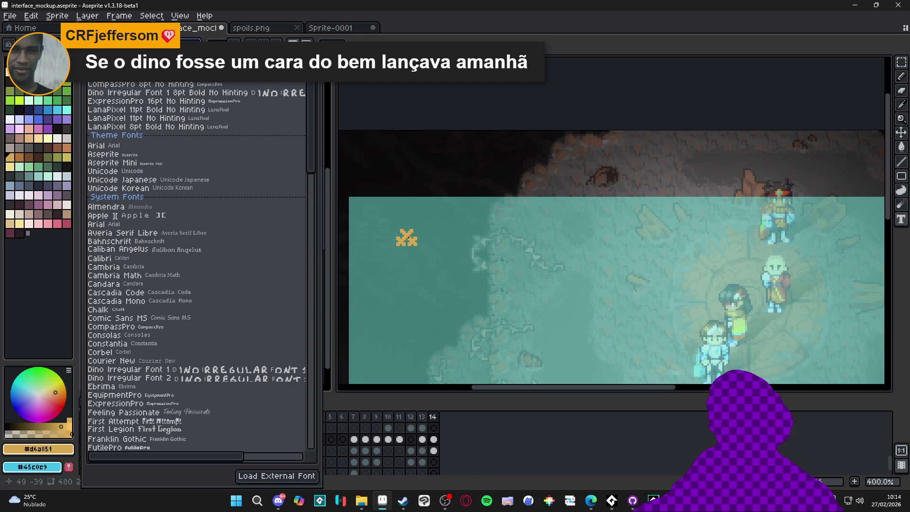
left_click(416, 177)
Write 'Combat Level' in a text box beside the orange icon
left_click_drag(431, 233, 513, 253)
type("mba")
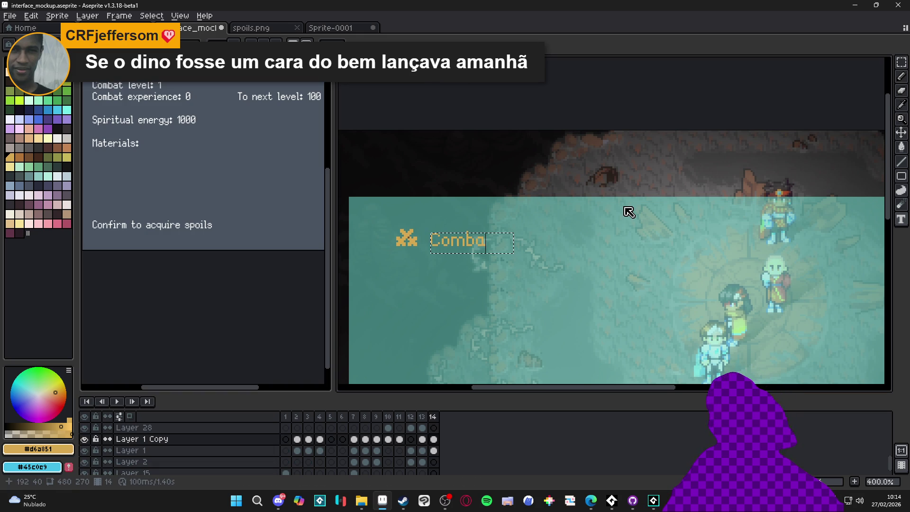
type("t Level")
key("Return")
Nudge the Combat Level label up and left into place
scroll(467, 239, "up", 1)
key("m")
left_click_drag(403, 207, 602, 283)
left_click_drag(505, 251, 496, 244)
key("ctrl+d")
scroll(514, 250, "down", 3)
scroll(515, 251, "up", 2)
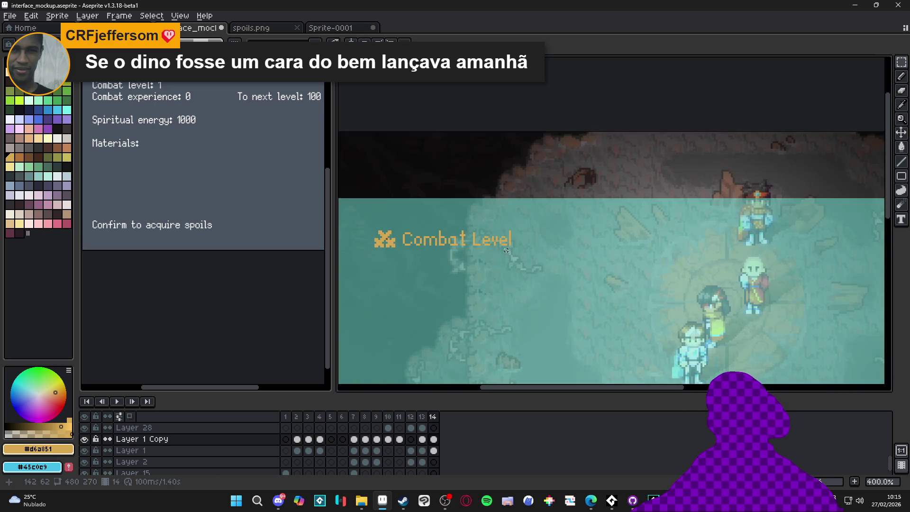
scroll(510, 256, "down", 1)
scroll(507, 256, "up", 3)
scroll(494, 256, "down", 1)
scroll(495, 256, "right", 2)
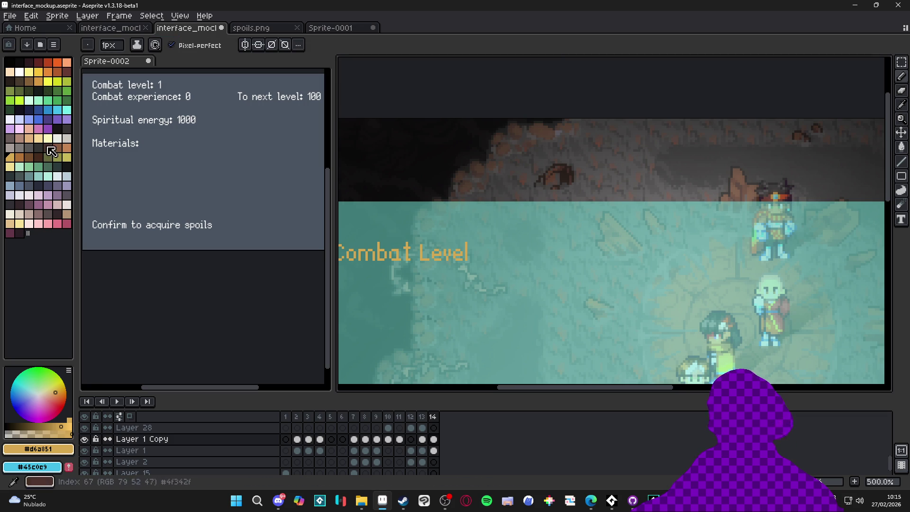
Add a light cyan '85' to the right of the Combat Level label
left_click(67, 111)
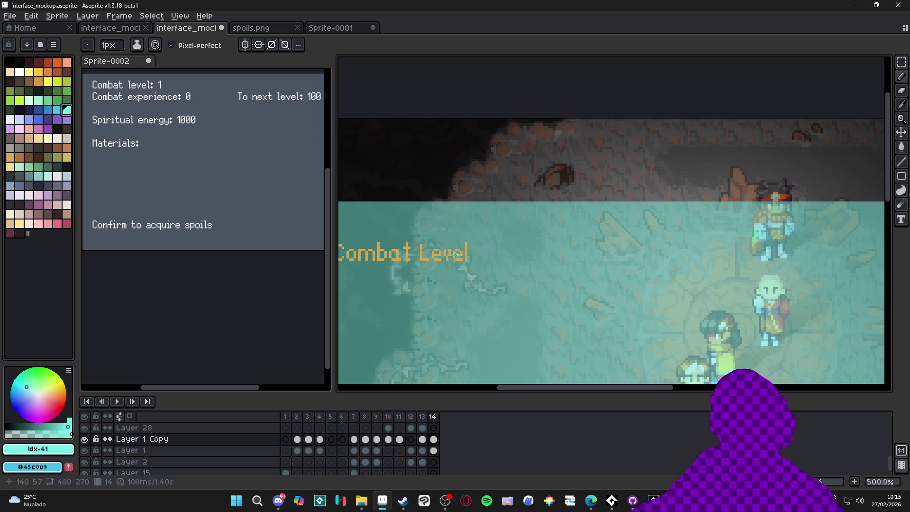
scroll(466, 249, "up", 1)
key("t")
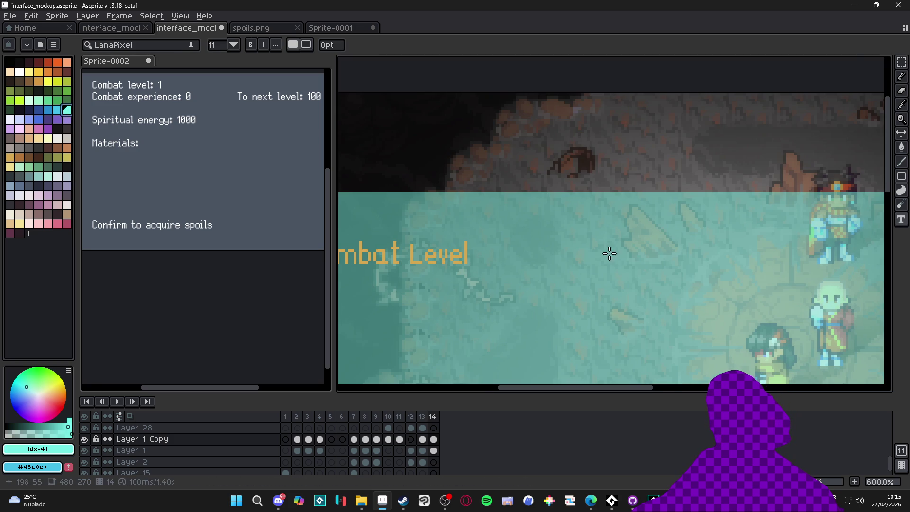
left_click(490, 256)
type("85")
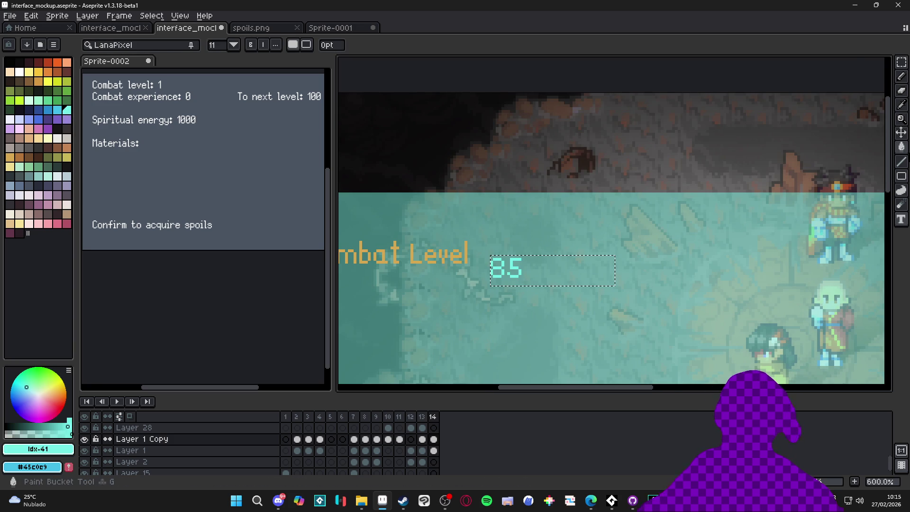
key("Return")
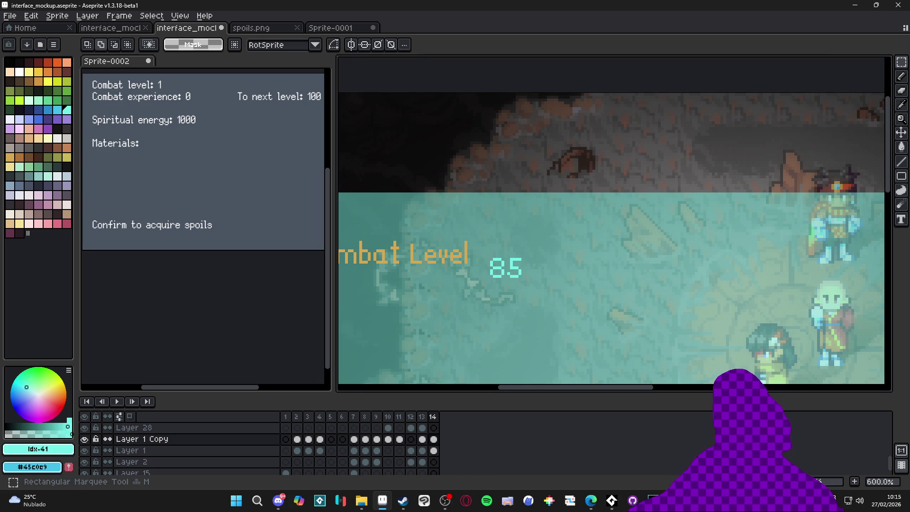
Line the 85 up with the Combat Level label, then bring up the Figma design
left_click_drag(524, 267, 528, 258)
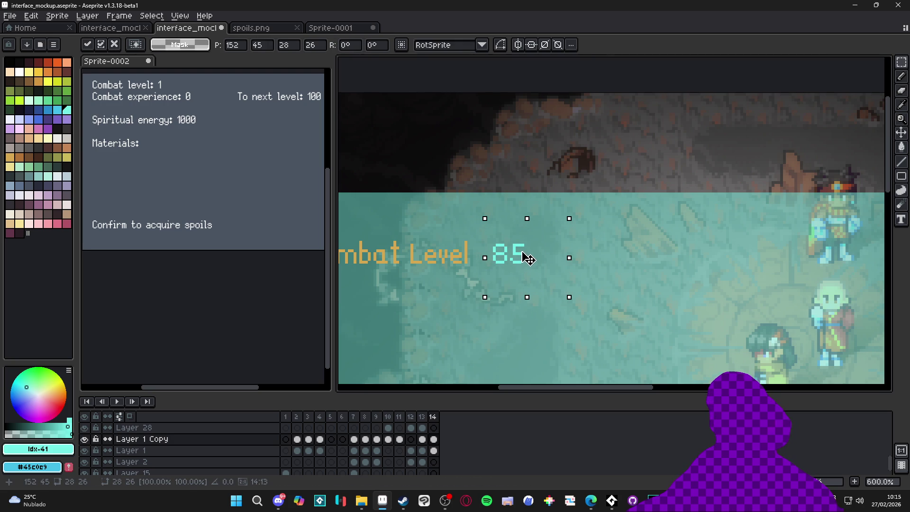
scroll(530, 260, "down", 2)
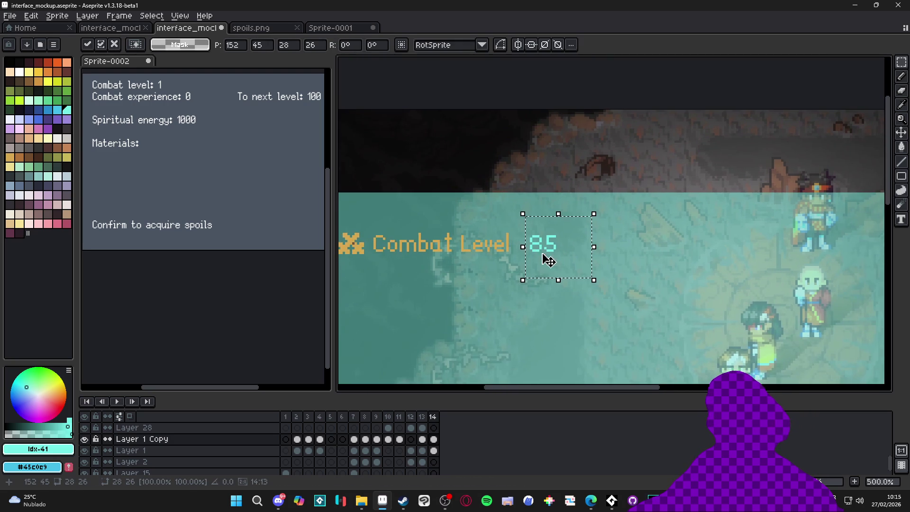
left_click(507, 259)
scroll(459, 272, "down", 1)
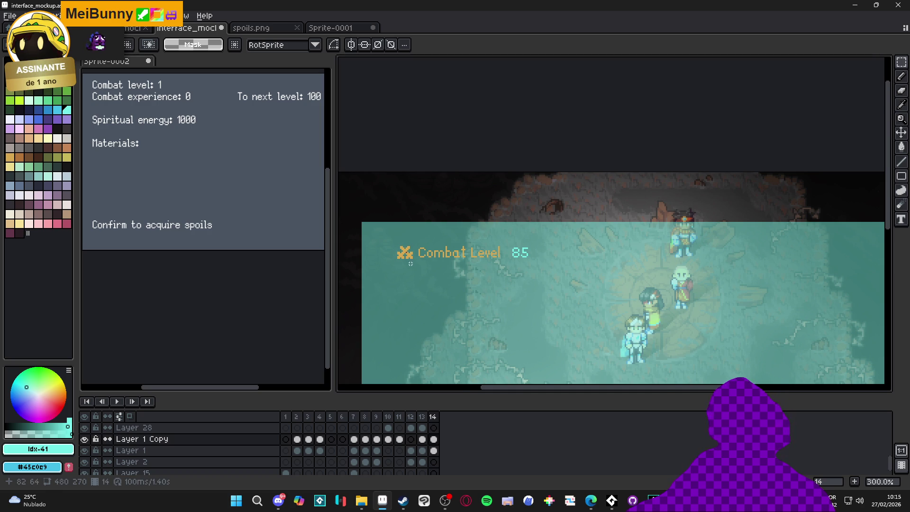
scroll(400, 248, "up", 1)
scroll(398, 246, "up", 1)
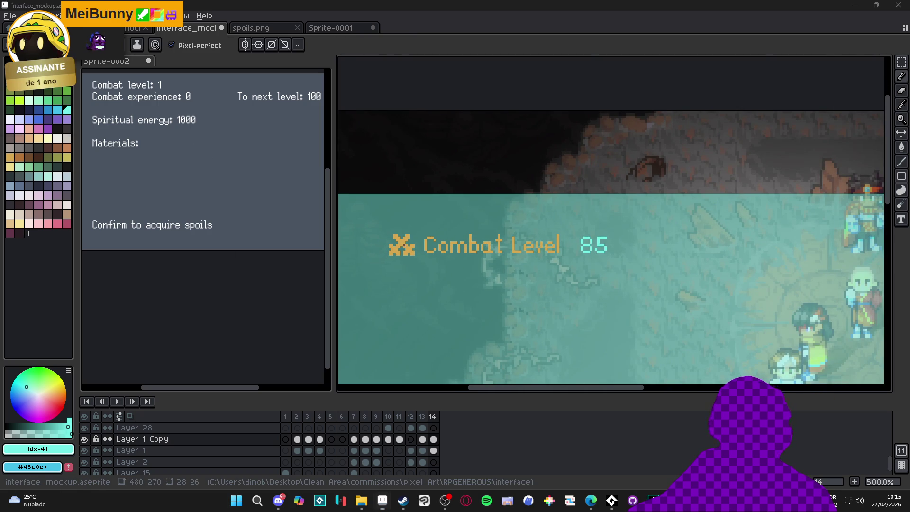
key("alt+Tab")
scroll(551, 137, "up", 2)
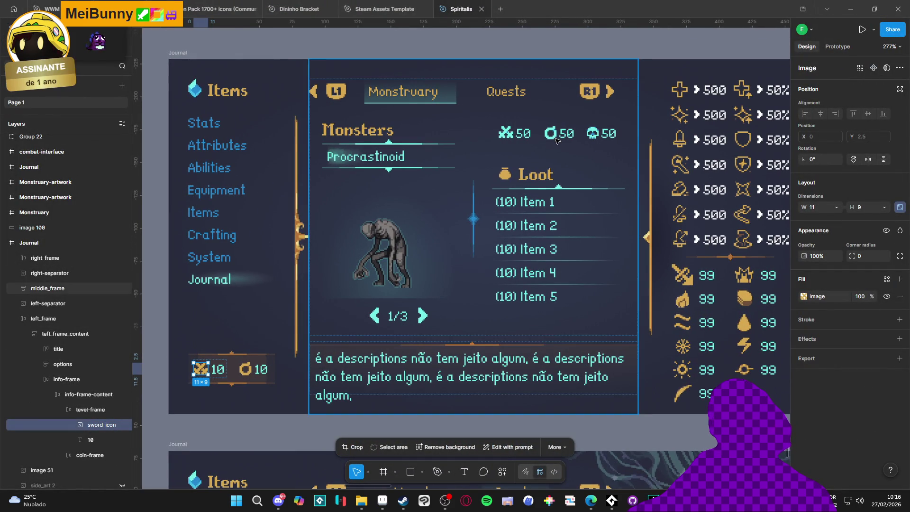
Select the Monsters and Loot frame in Figma and zoom toward its stats
left_click(557, 141)
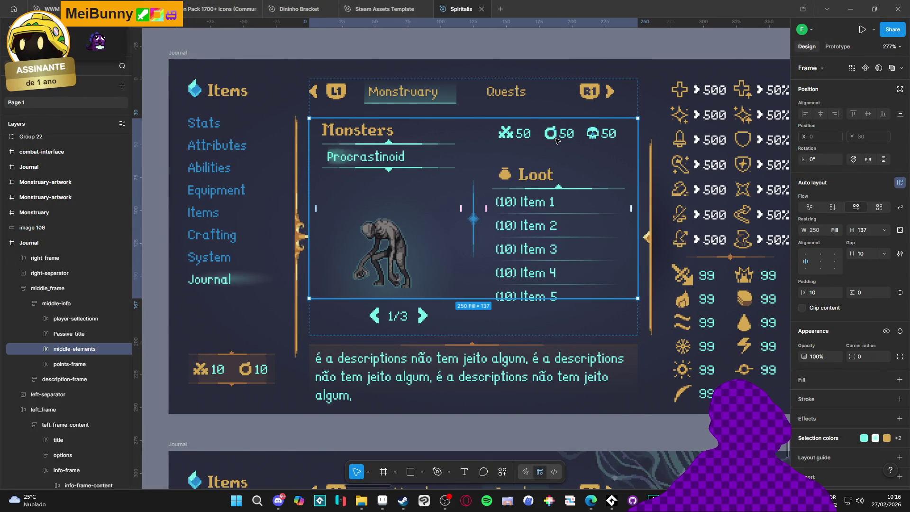
scroll(557, 141, "down", 5)
scroll(510, 135, "up", 5)
scroll(509, 135, "right", 4)
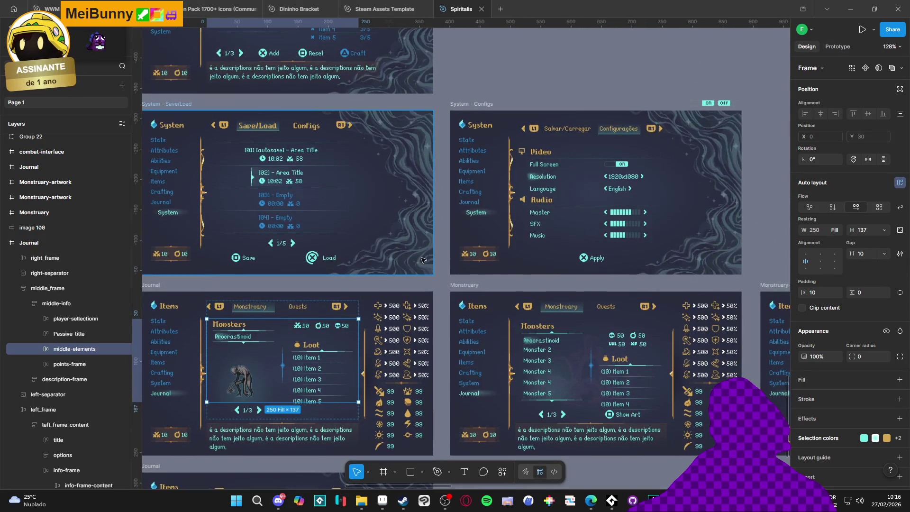
scroll(633, 357, "up", 5)
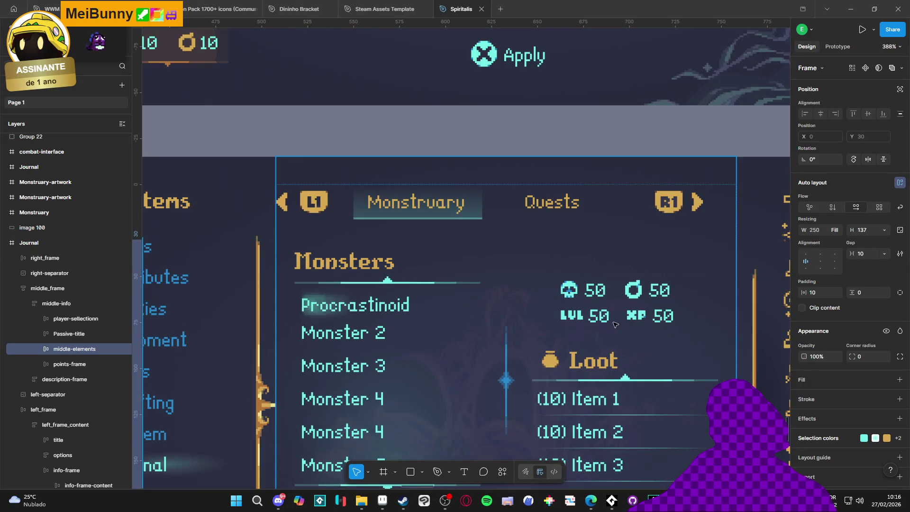
Drill into the XP stat to select its icon image, then return to Aseprite
left_click(641, 319)
double_click(640, 319)
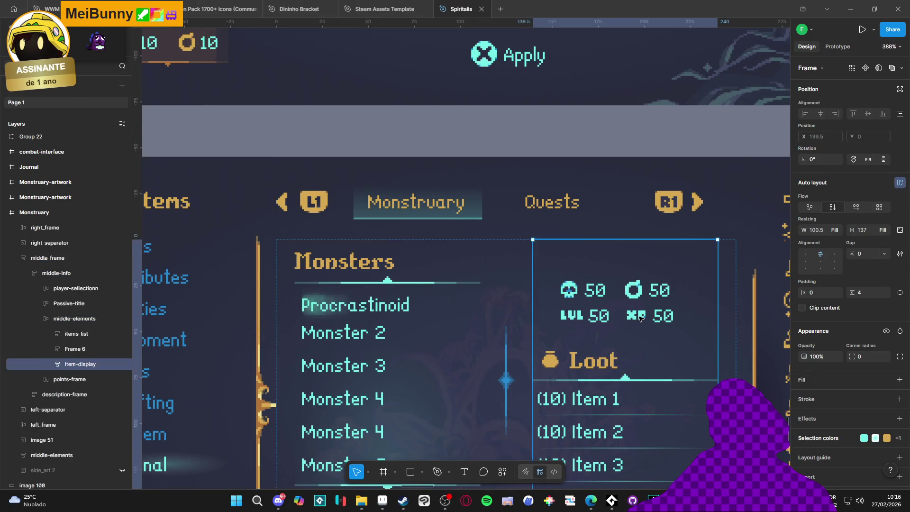
double_click(641, 319)
left_click(636, 316)
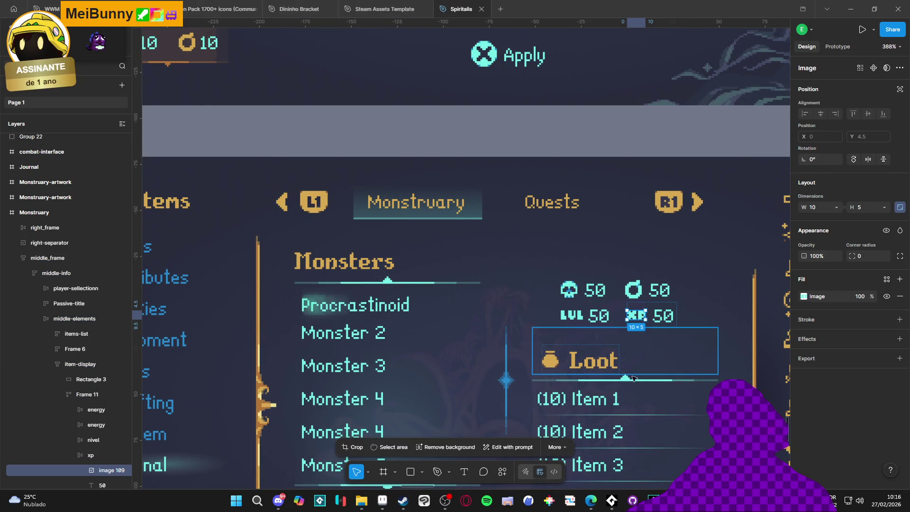
left_click(382, 505)
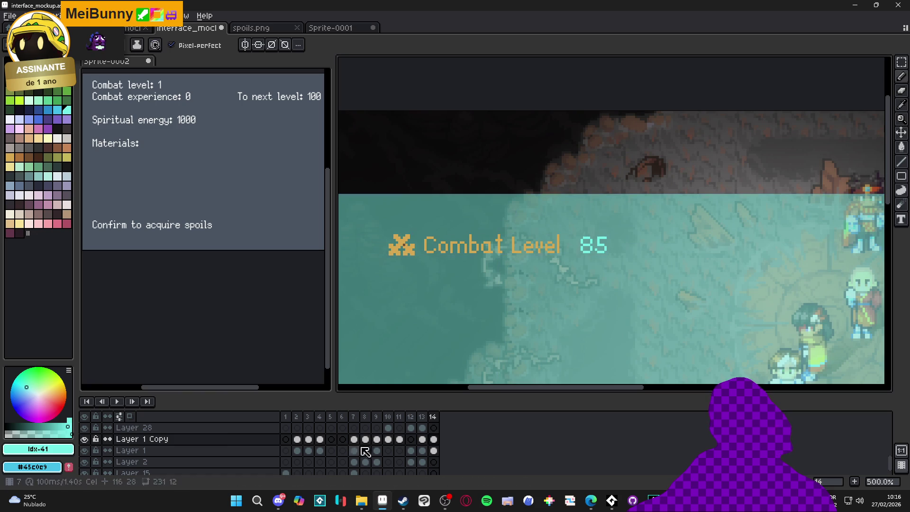
scroll(497, 305, "down", 4)
scroll(497, 306, "up", 4)
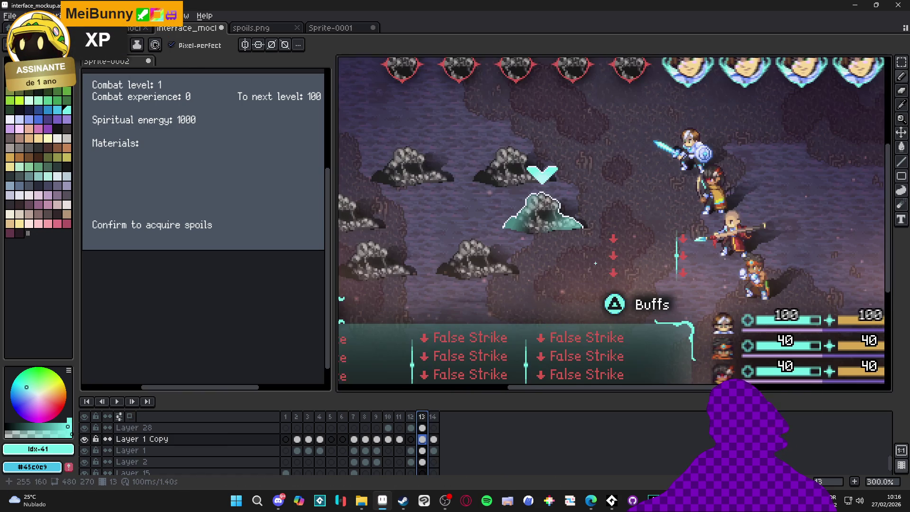
scroll(494, 303, "down", 2)
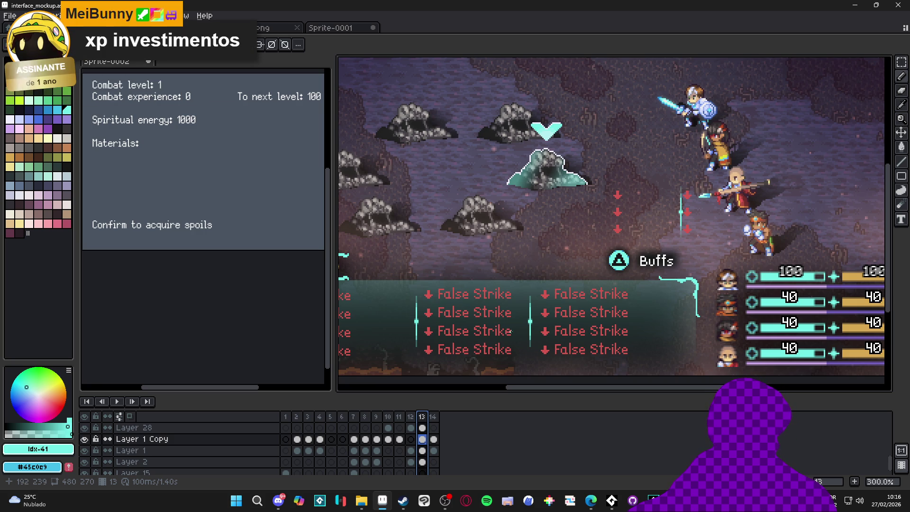
key("comma")
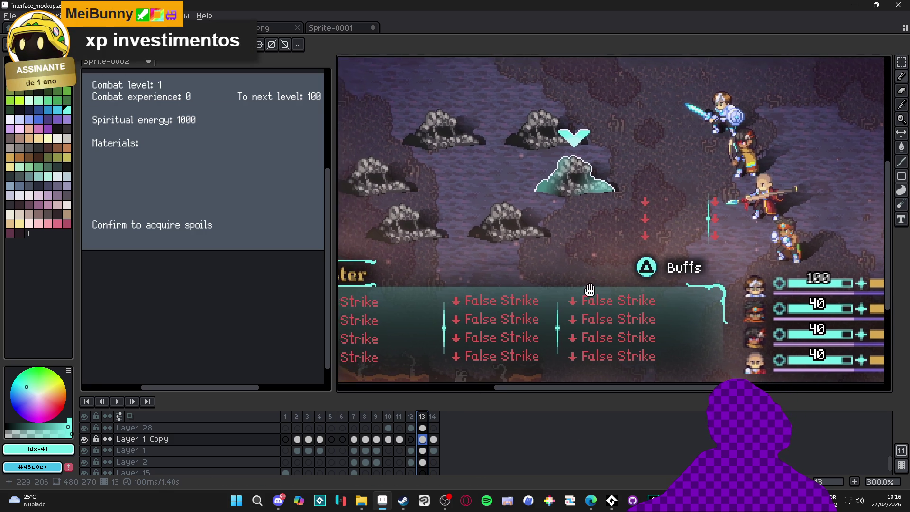
scroll(508, 326, "down", 2)
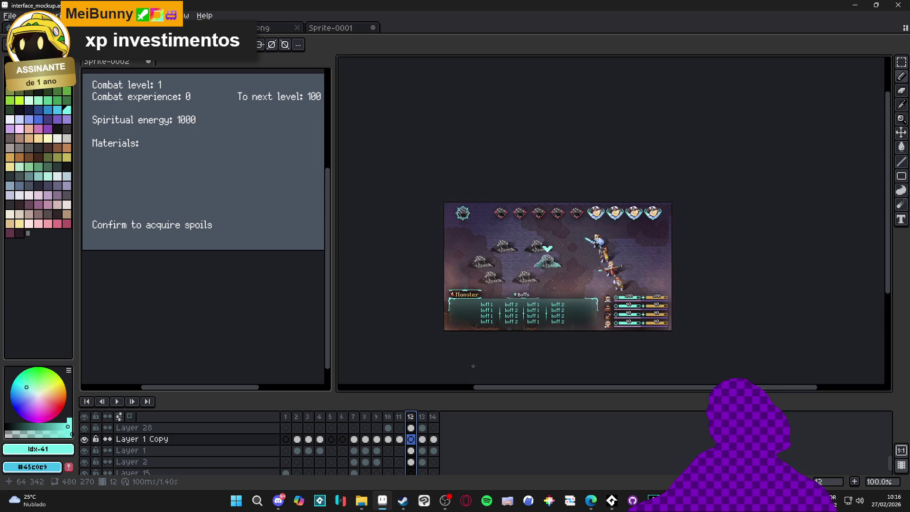
scroll(470, 355, "up", 1)
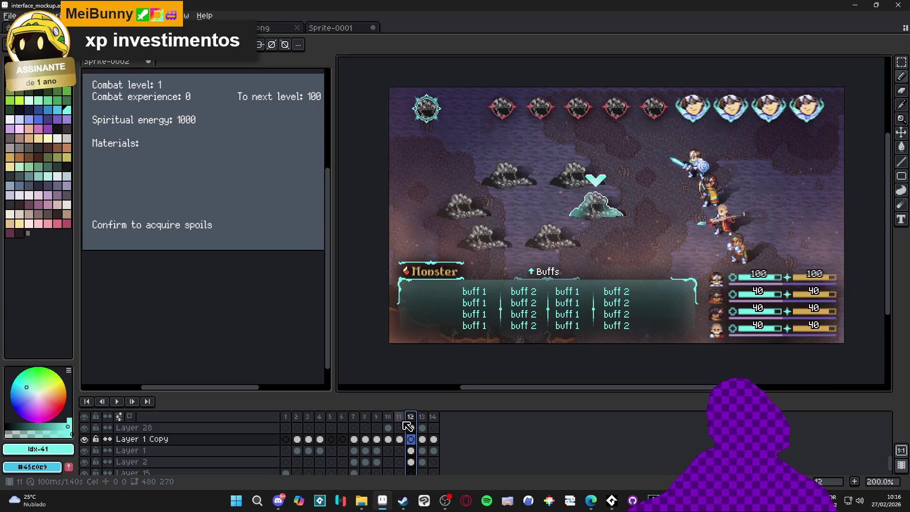
left_click(400, 419)
left_click(389, 419)
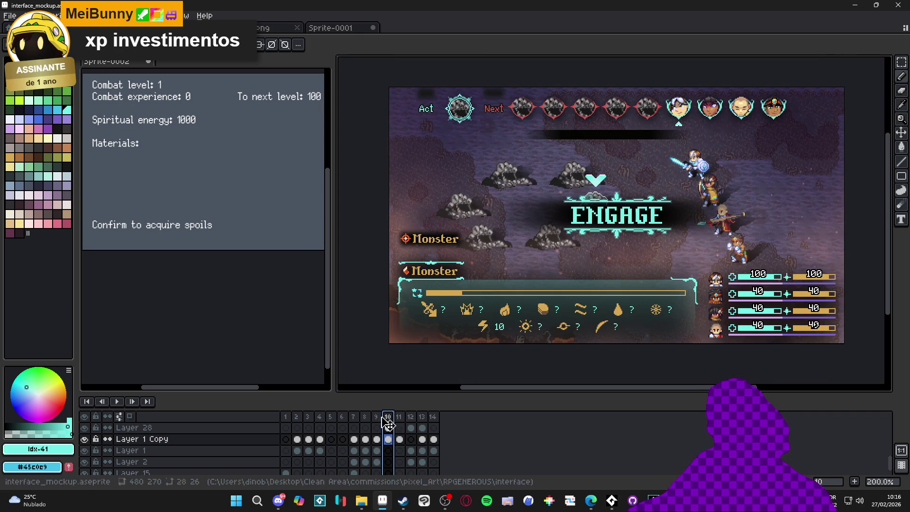
left_click(378, 419)
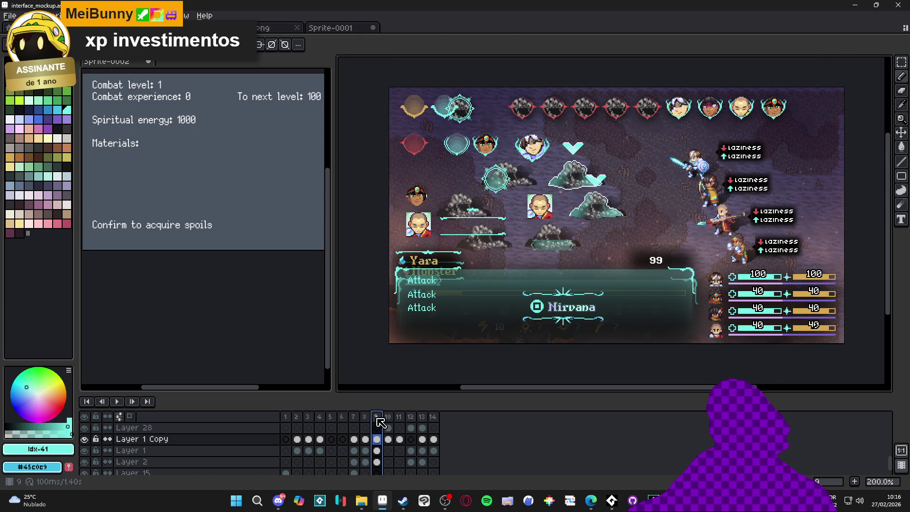
left_click(366, 419)
left_click(353, 419)
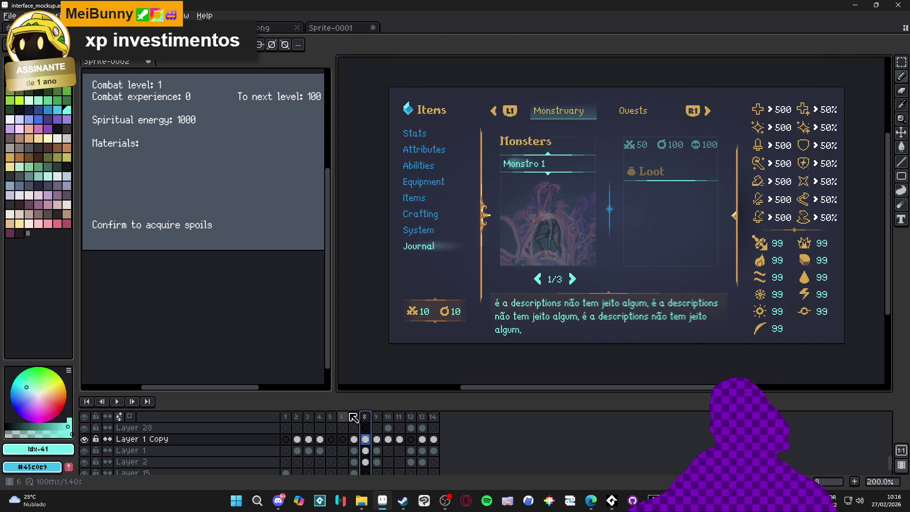
left_click(342, 417)
left_click(330, 417)
left_click(319, 416)
left_click(308, 417)
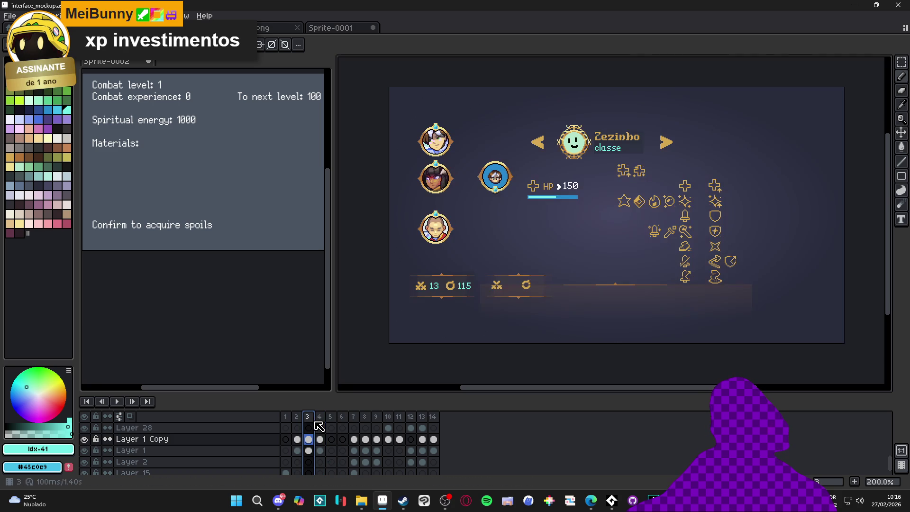
left_click(296, 417)
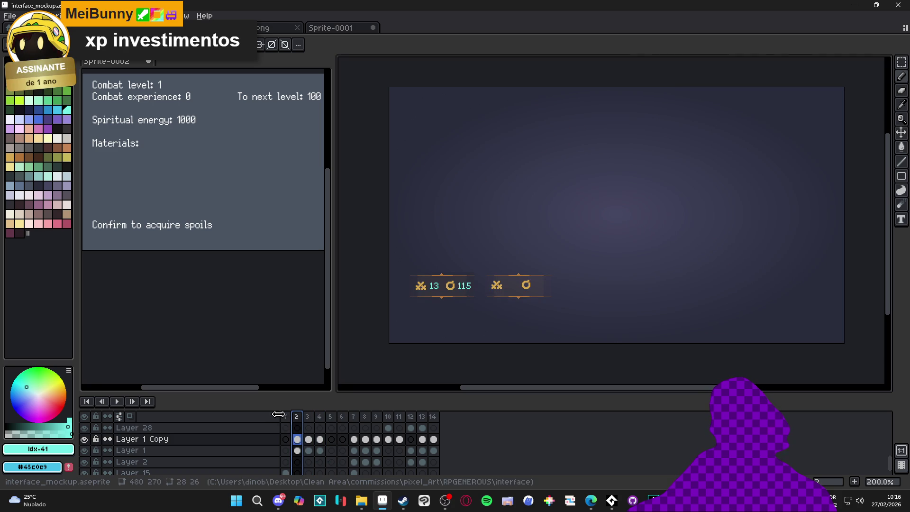
left_click(285, 417)
left_click(388, 417)
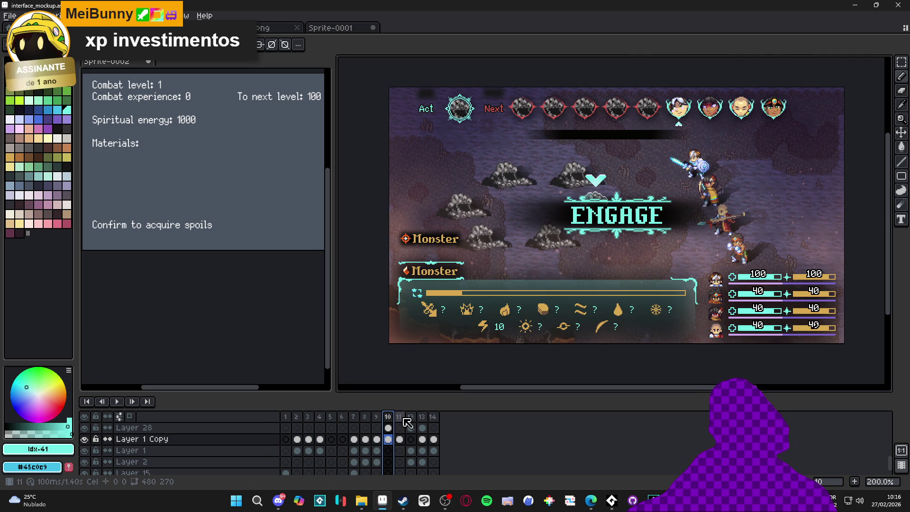
left_click(399, 417)
left_click(411, 417)
left_click(422, 417)
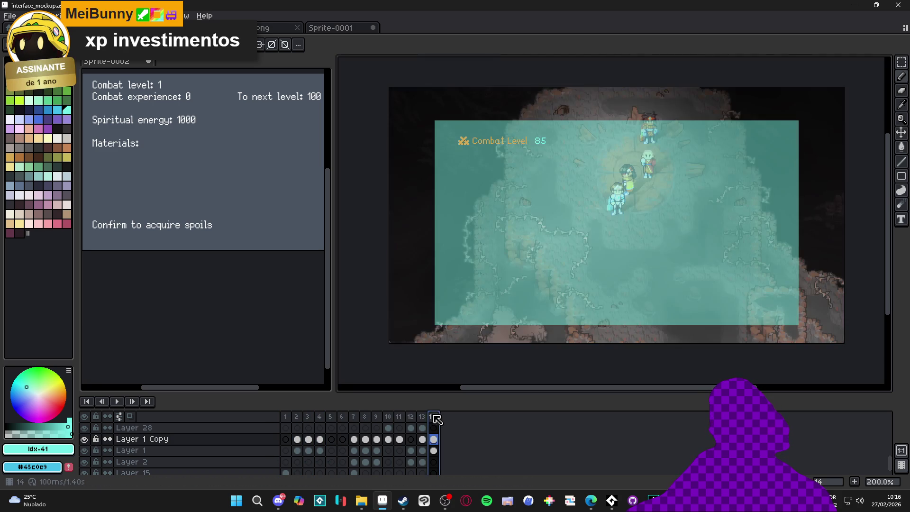
left_click(433, 417)
left_click(399, 417)
left_click(388, 417)
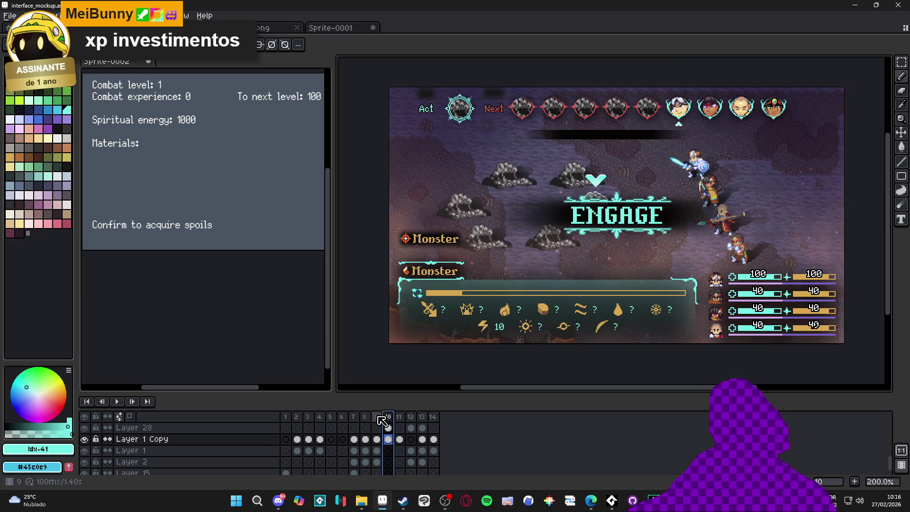
left_click(376, 417)
mouse_move(375, 502)
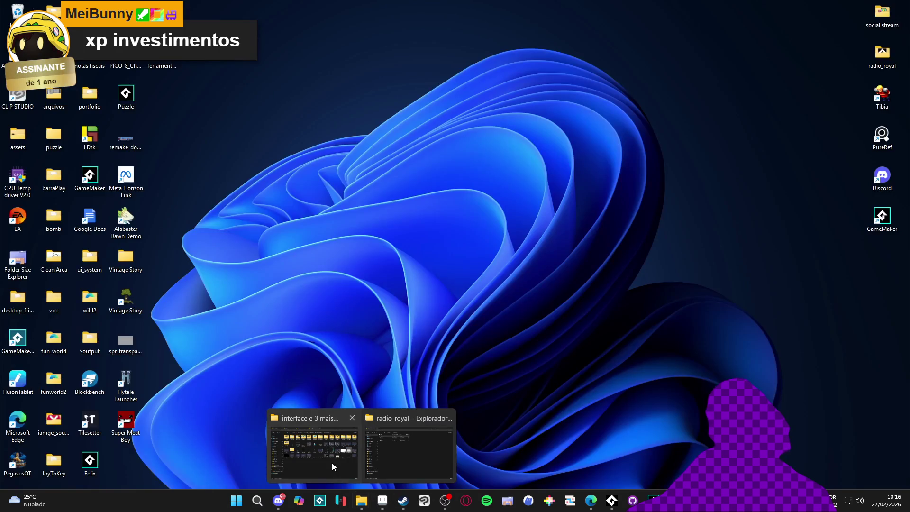
left_click(332, 462)
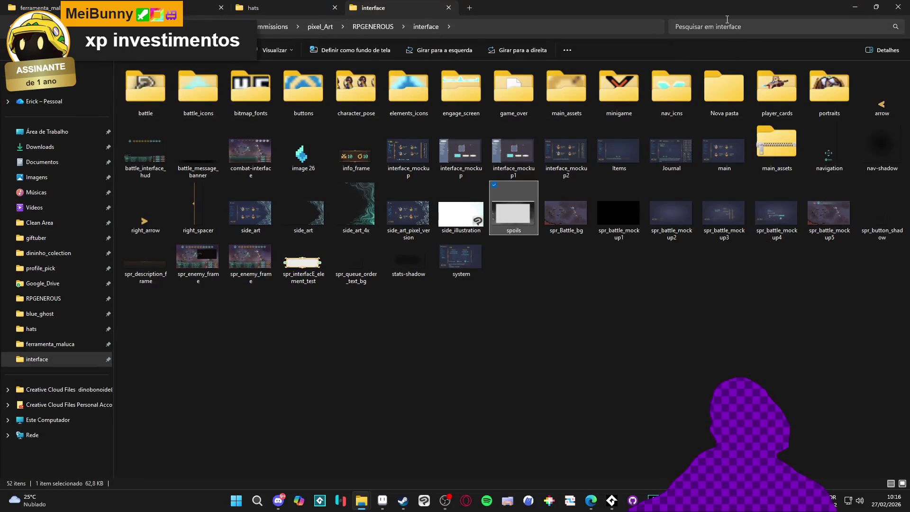
left_click(727, 19)
type("xp")
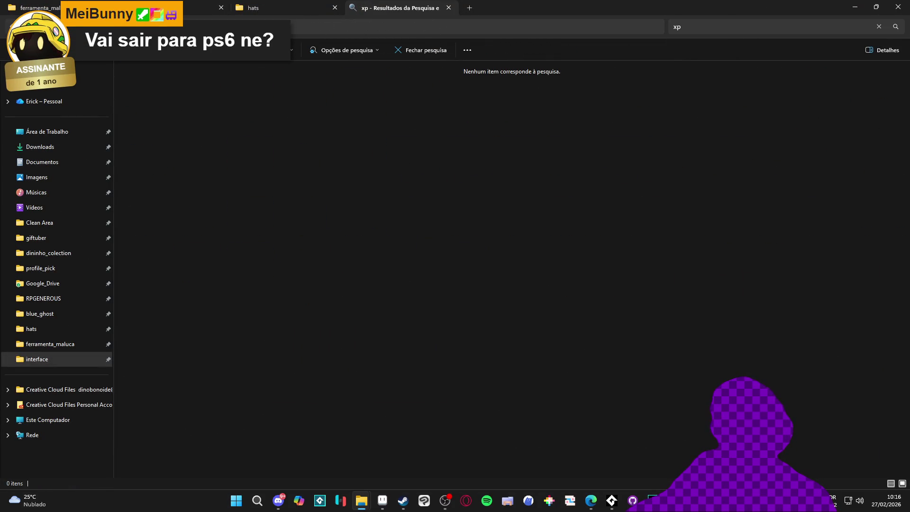
key("Escape")
key("alt+Tab")
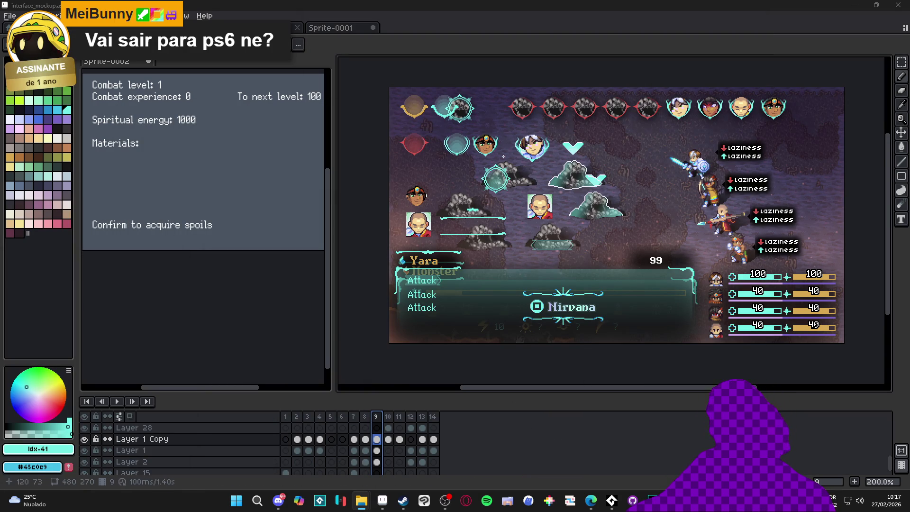
Step through timeline frames 12, 13 and 14 to the Combat Level panel, then switch to Figma
scroll(597, 244, "up", 2)
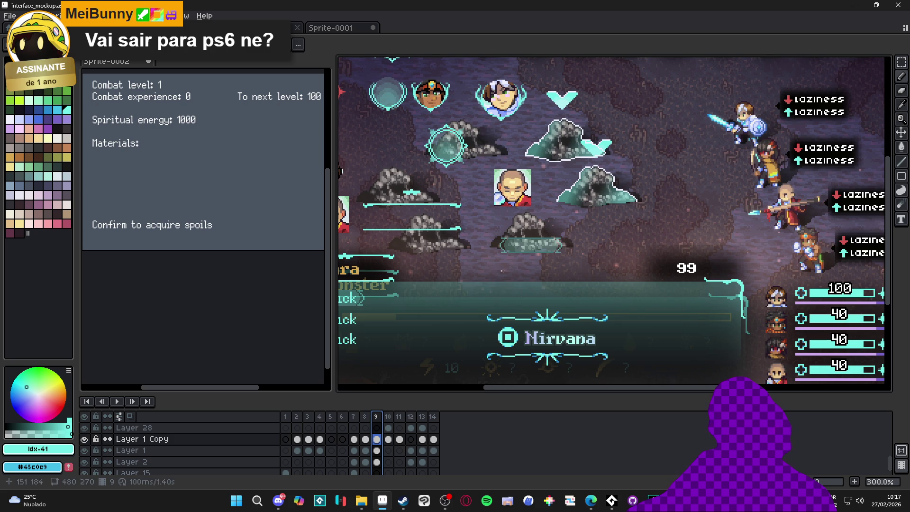
left_click(411, 416)
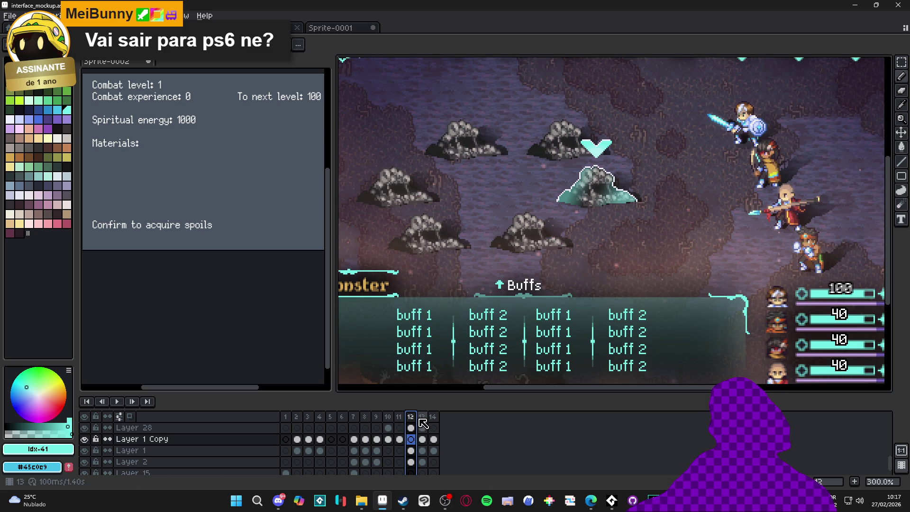
left_click(422, 416)
left_click(433, 417)
scroll(501, 331, "down", 1)
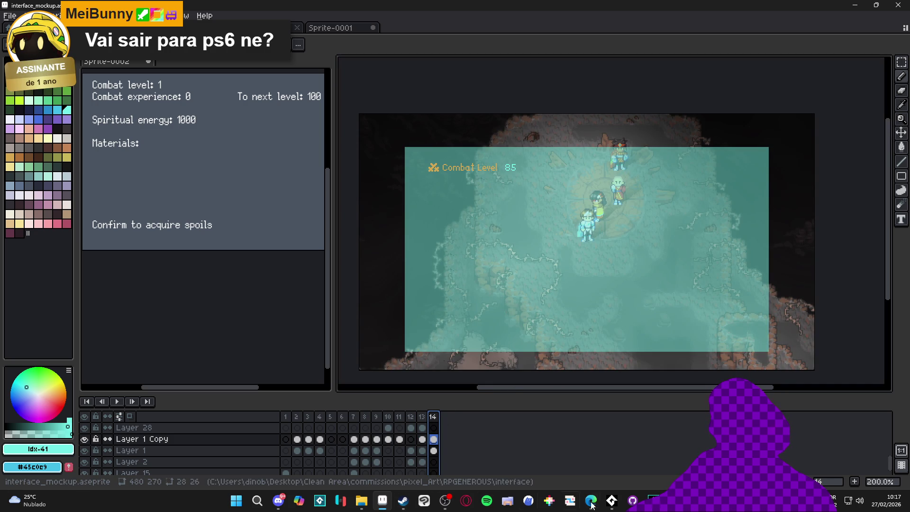
left_click(549, 503)
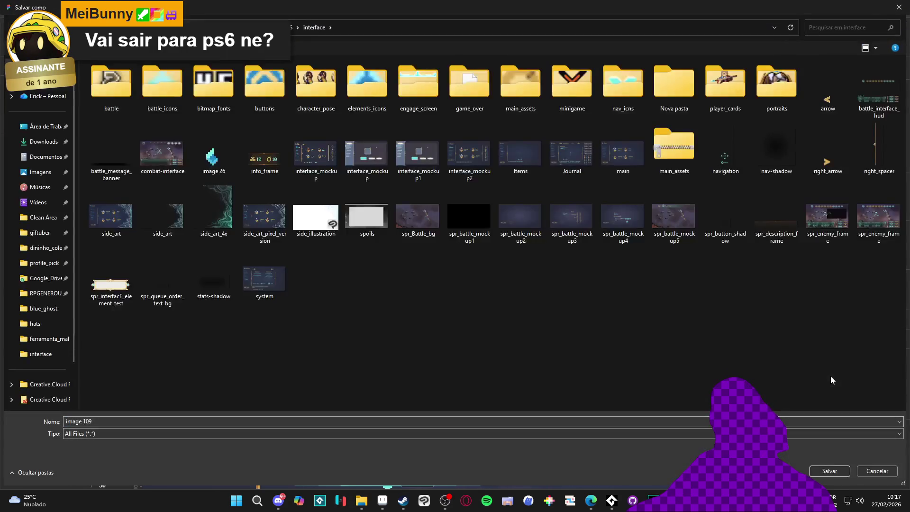
Set the XP icon's PNG export scale to 4x
left_click(879, 468)
left_click(830, 374)
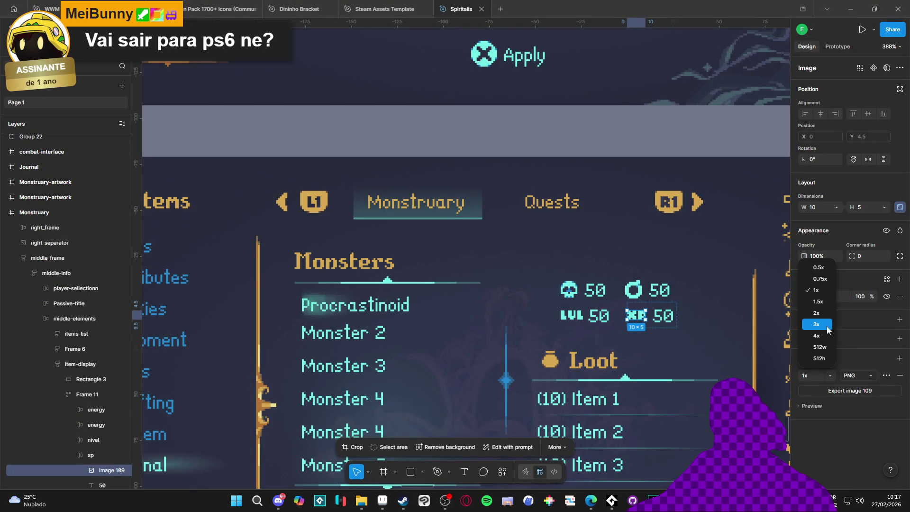
left_click(815, 335)
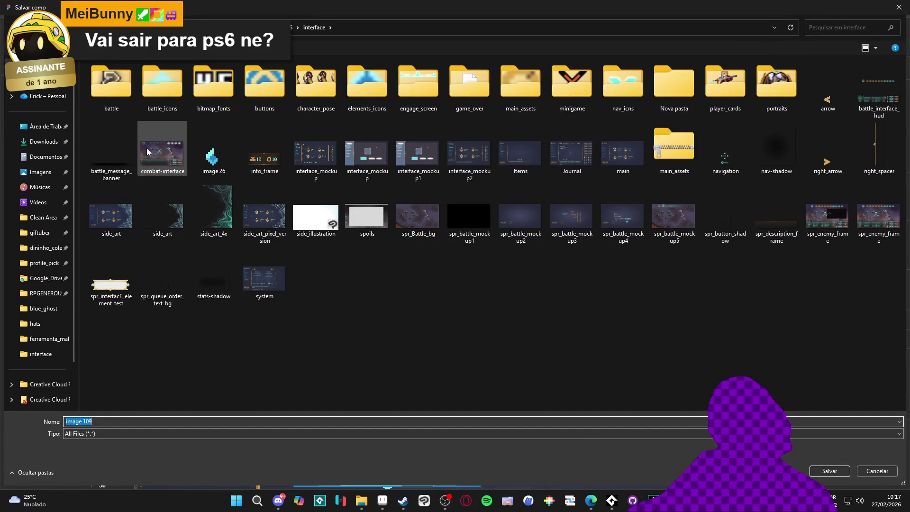
Save the export as 'xp' in the battle_icons folder
left_click(168, 93)
double_click(168, 93)
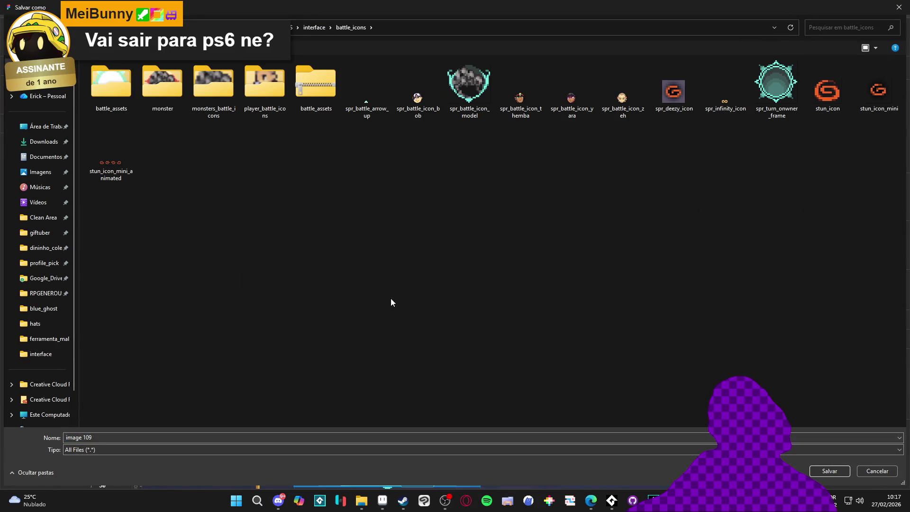
left_click(221, 438)
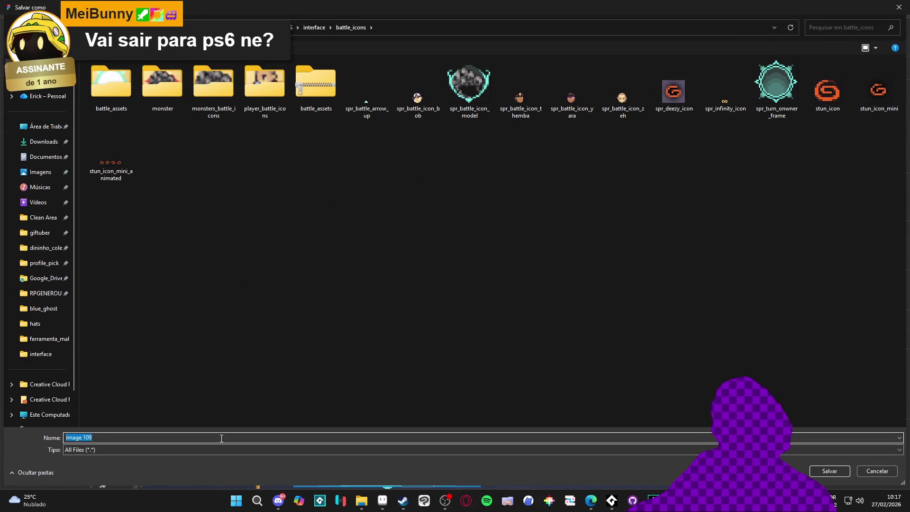
type("xp")
key("Return")
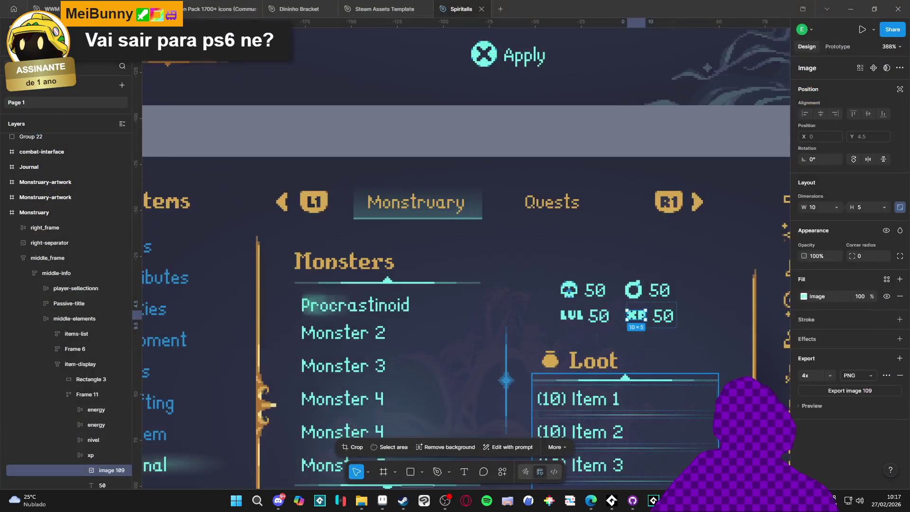
Return to Aseprite and open the Sprite Size settings for xp.png
mouse_move(362, 500)
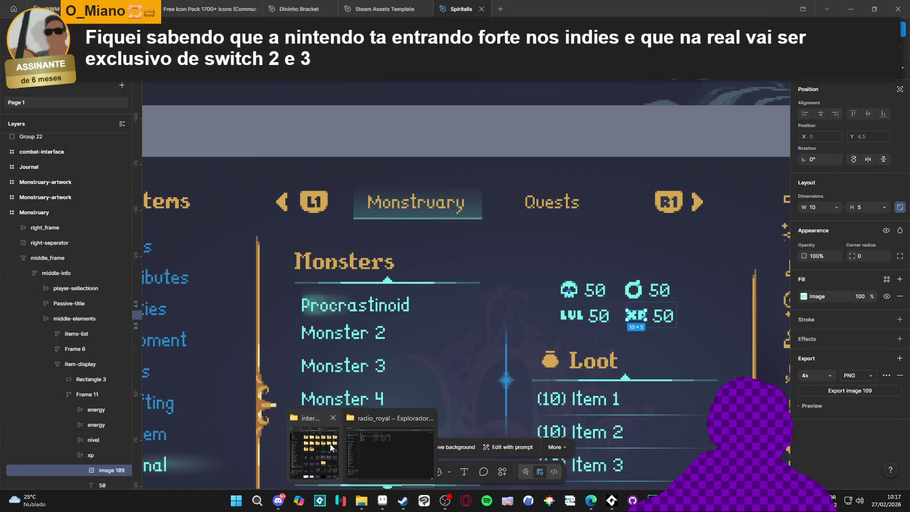
mouse_move(392, 452)
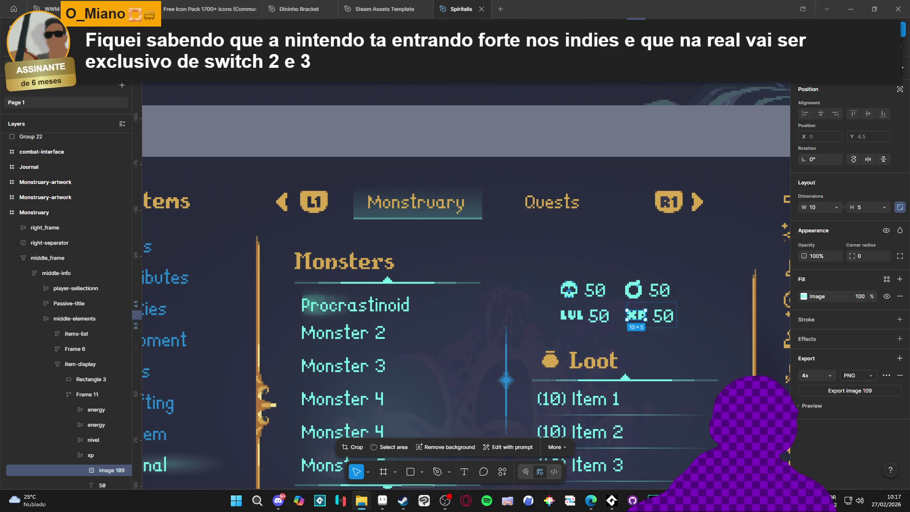
left_click(391, 507)
key("ctrl+alt+i")
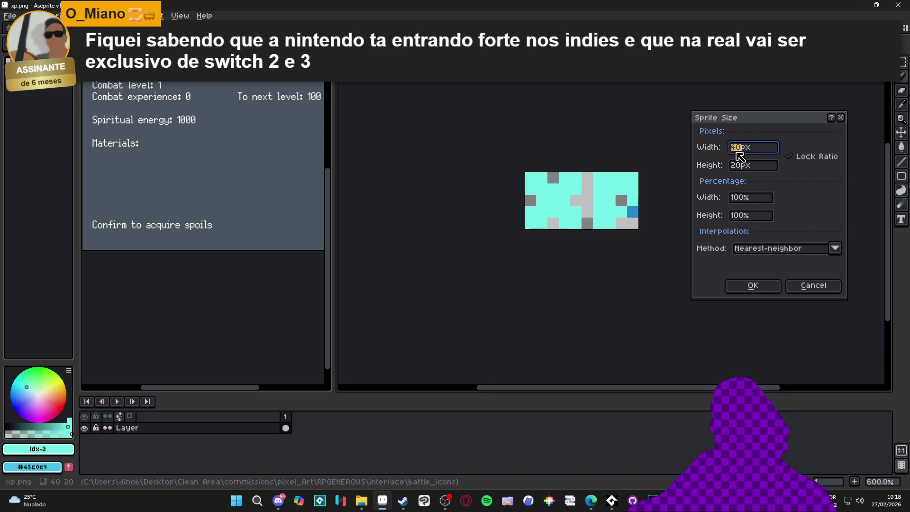
Resize the XP icon to 10 px wide and paste it below the crossed-swords icon
type("10")
key("Return")
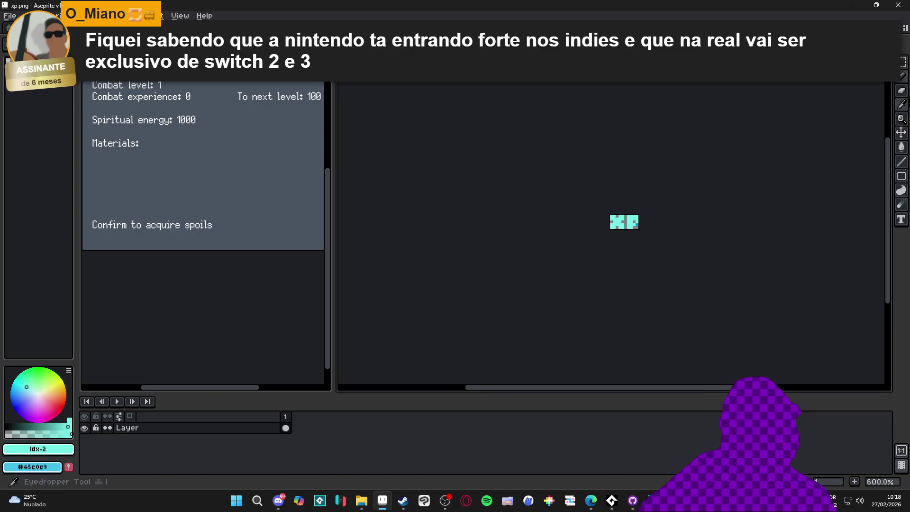
key("ctrl+Tab")
key("ctrl+Tab")
key("ctrl+Tab")
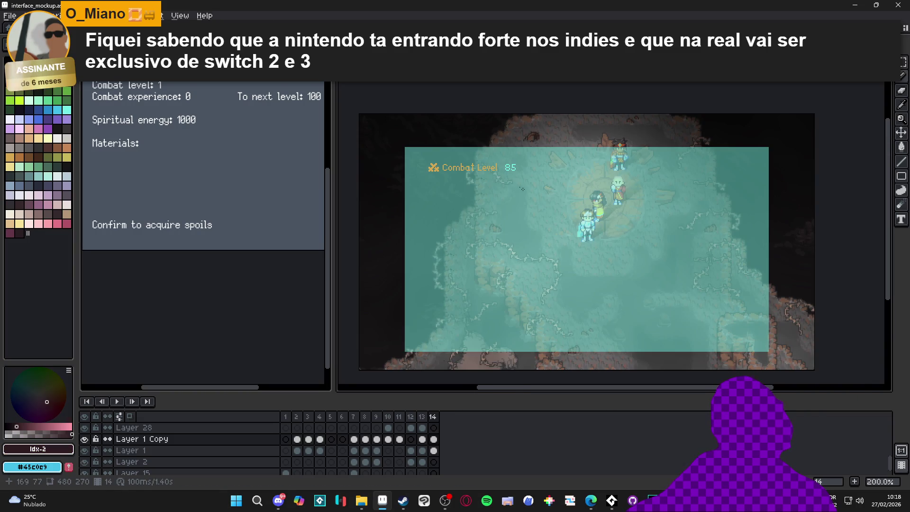
scroll(522, 189, "up", 5)
key("ctrl+v")
mouse_move(741, 209)
left_mouse_down()
mouse_move(455, 183)
mouse_move(453, 193)
mouse_move(506, 216)
left_mouse_up()
left_click(474, 150)
left_click(445, 165, "alt")
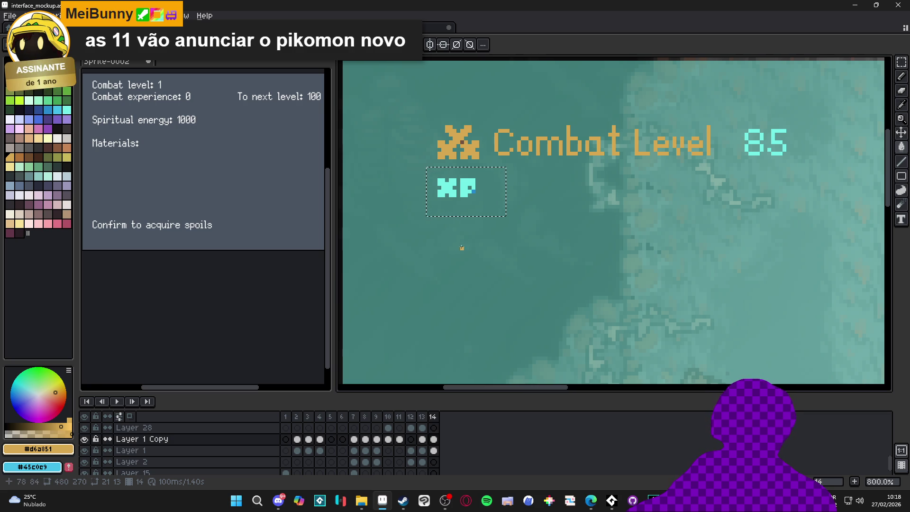
Paint the XP icon's P corner pixel brown, sampled from the swords icon
scroll(458, 195, "up", 1)
scroll(458, 195, "down", 1)
scroll(476, 192, "up", 4)
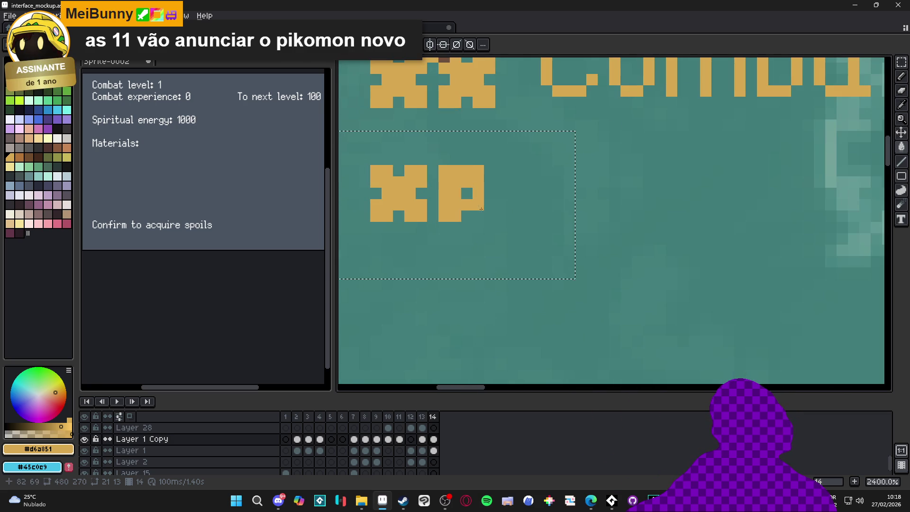
right_click(479, 207)
scroll(462, 137, "up", 3)
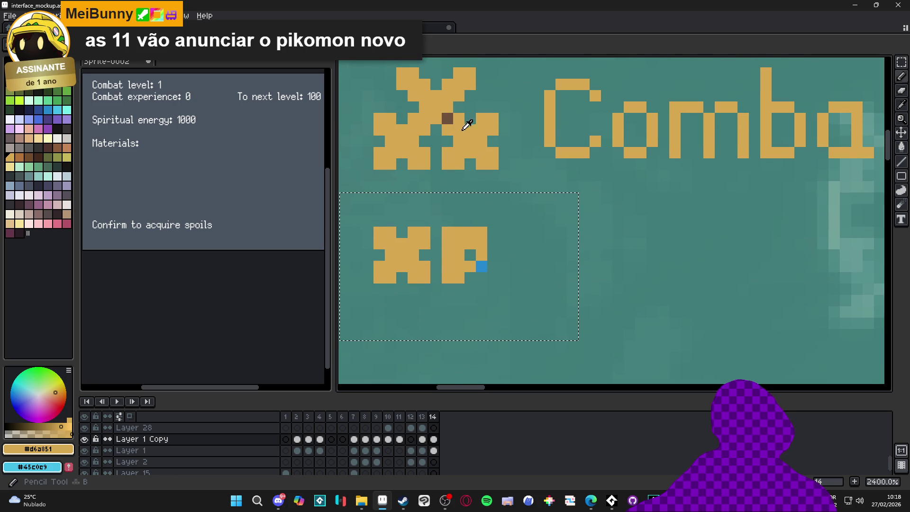
left_click(447, 118, "alt")
left_click(482, 266)
Try a brown shading pixel on the X, undo it, and frame the Combat Level row
scroll(477, 280, "down", 5)
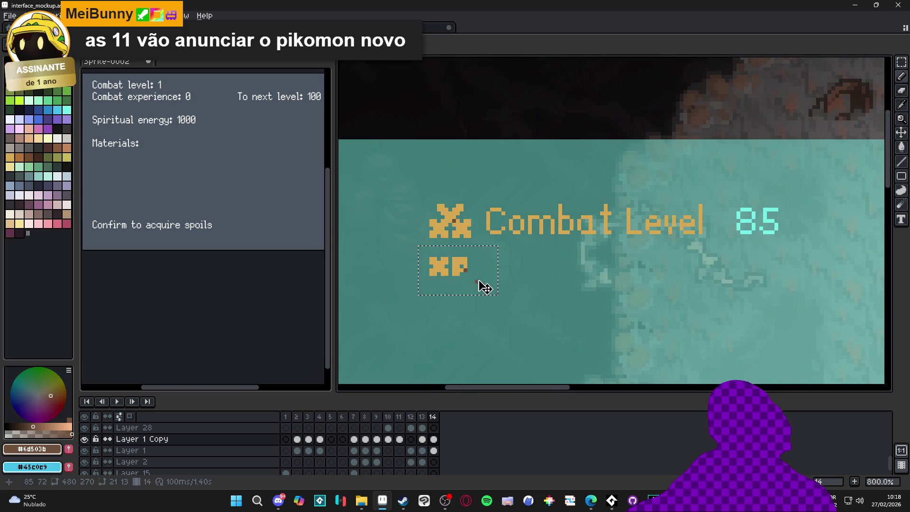
scroll(441, 266, "up", 5)
left_click(454, 266)
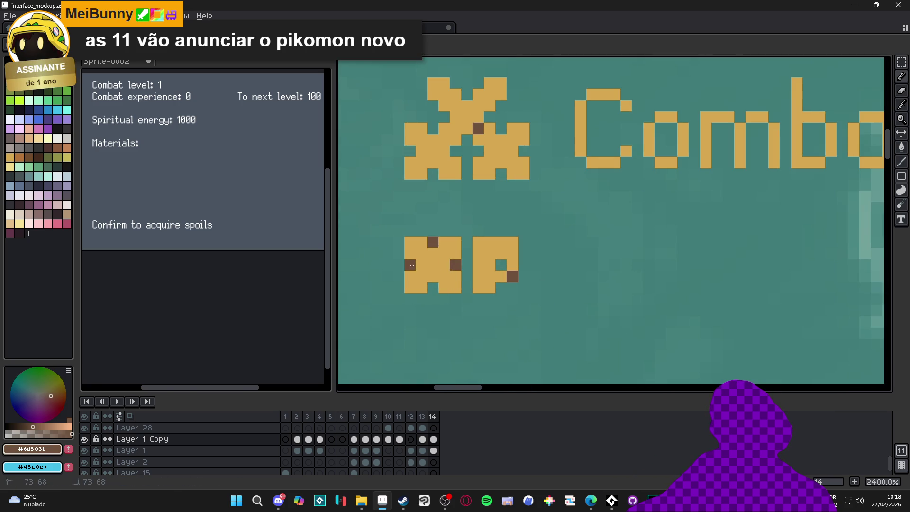
scroll(434, 289, "down", 6)
key("ctrl+z")
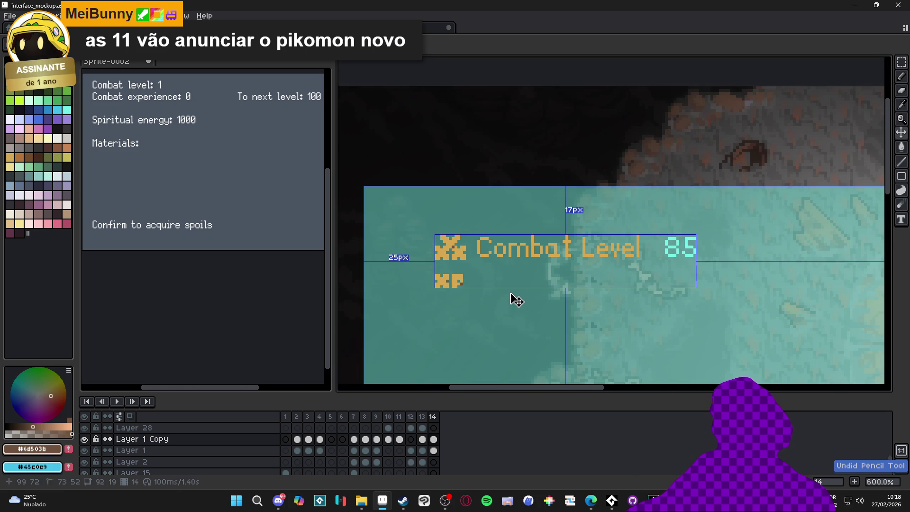
scroll(447, 284, "up", 5)
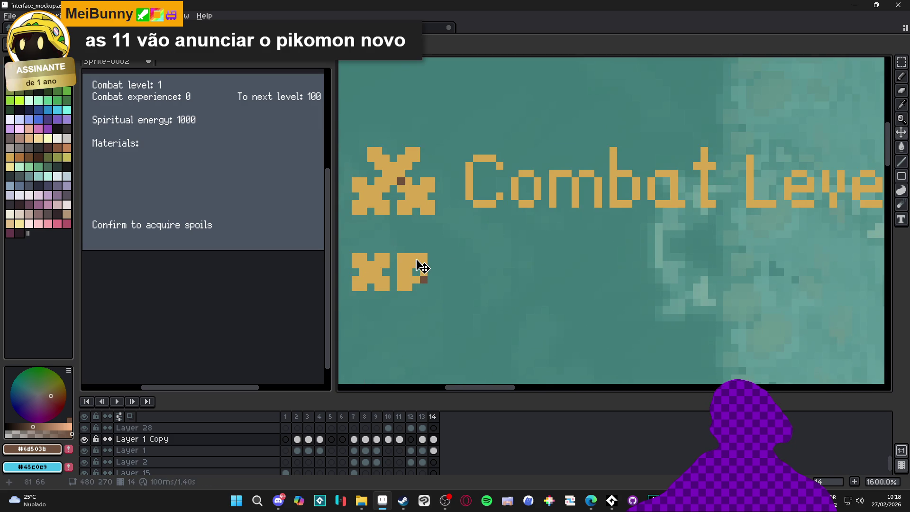
scroll(413, 270, "down", 2)
left_click_drag(413, 270, 402, 259)
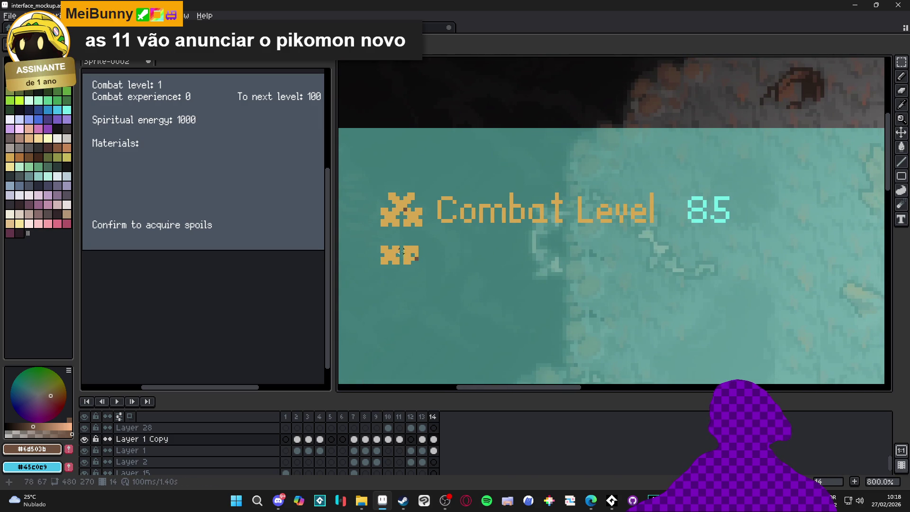
key("m")
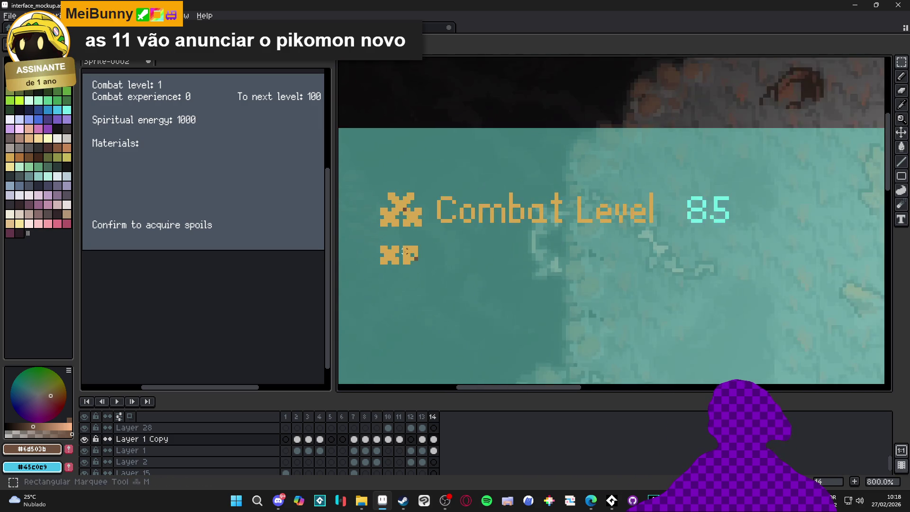
Write a gold 'Combat Experience' label beside the XP icon
left_click(405, 252, "alt")
scroll(432, 264, "down", 1)
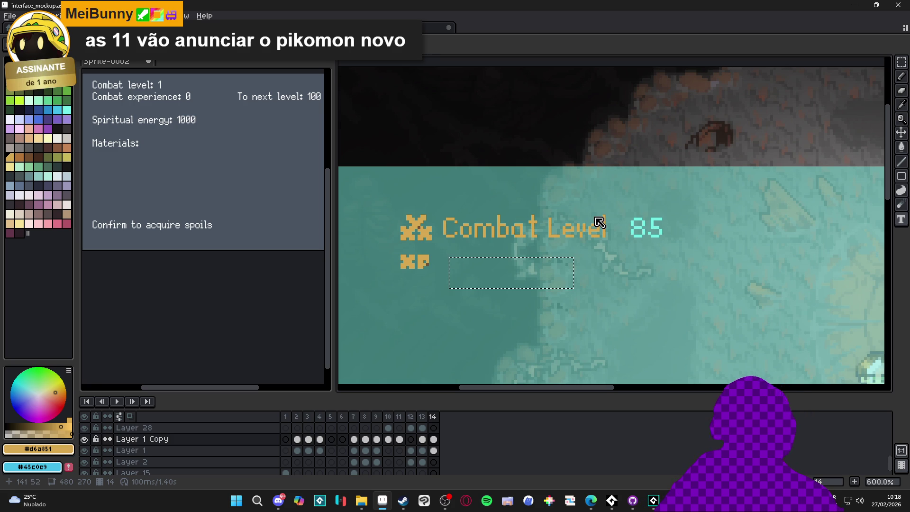
type("Combat Experience")
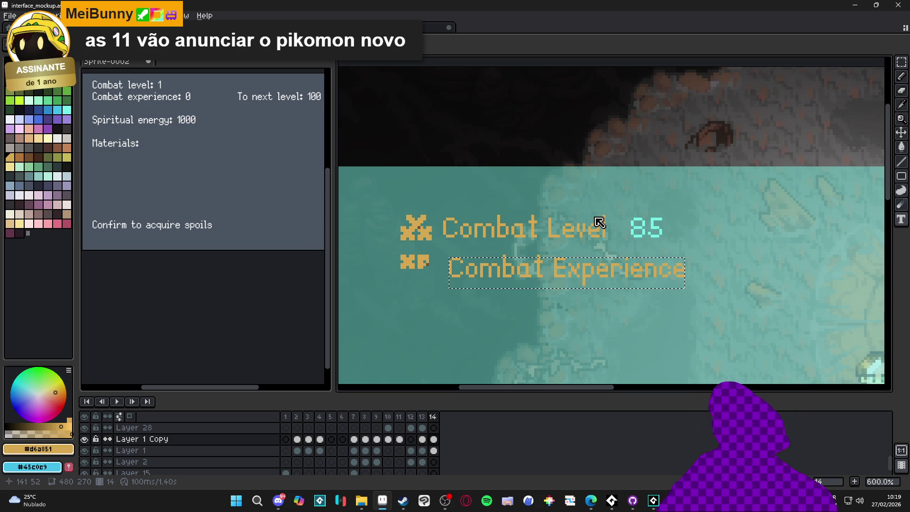
key("Return")
Align the Combat Experience text and XP icon beneath the Combat Level row
left_click_drag(481, 280, 477, 285)
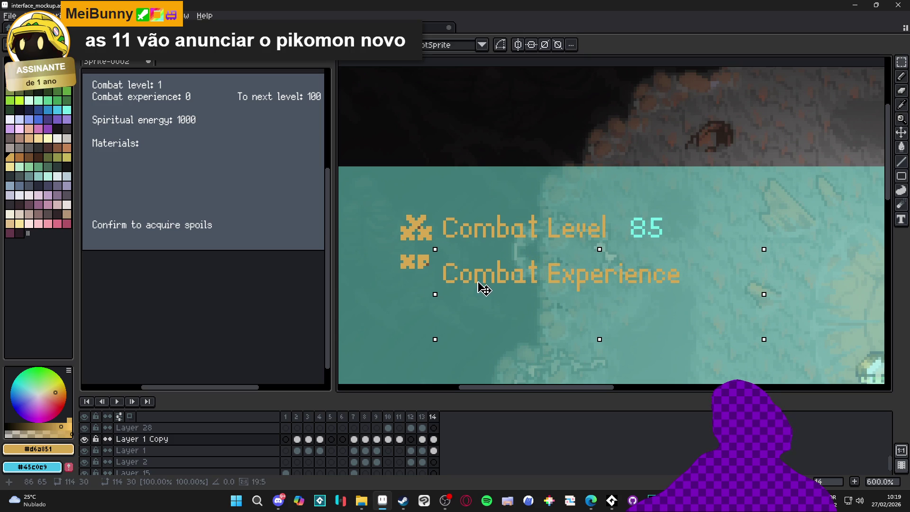
left_click(422, 270)
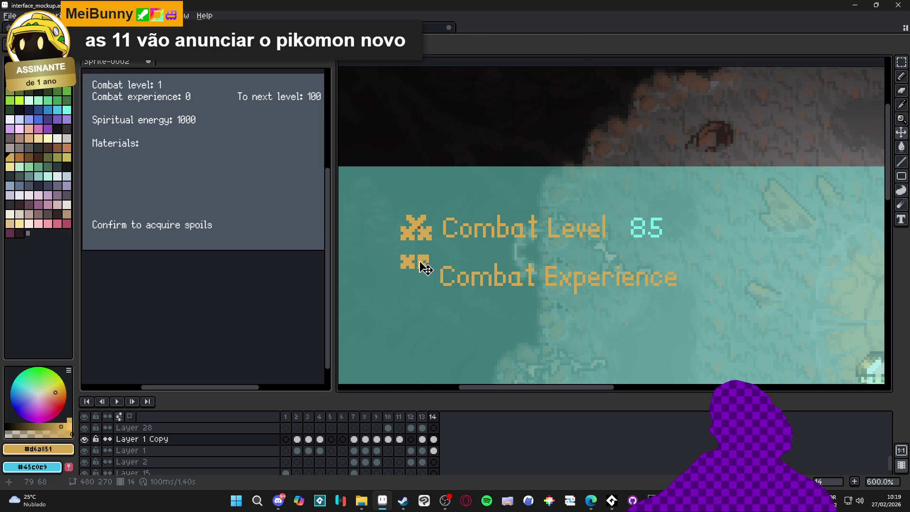
mouse_move(434, 249)
left_mouse_down()
mouse_move(399, 269)
mouse_move(424, 288)
left_mouse_up()
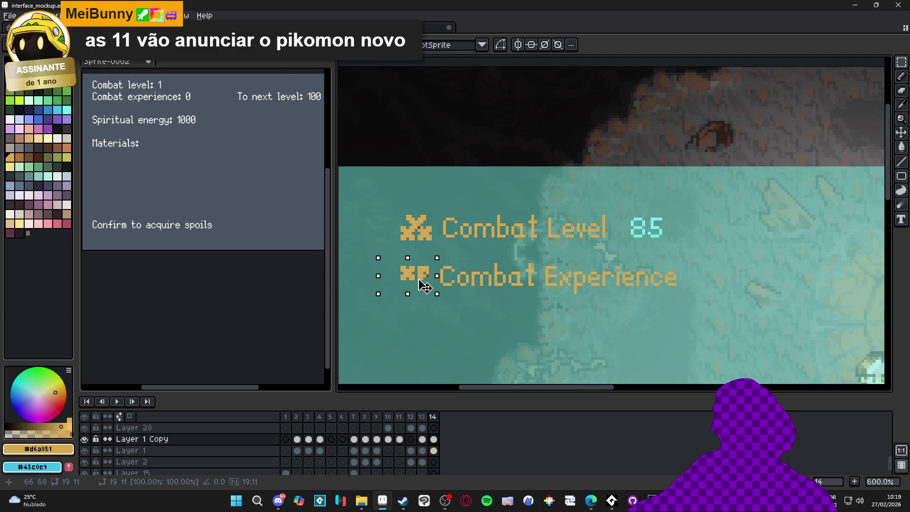
left_click(473, 312)
scroll(485, 319, "down", 2)
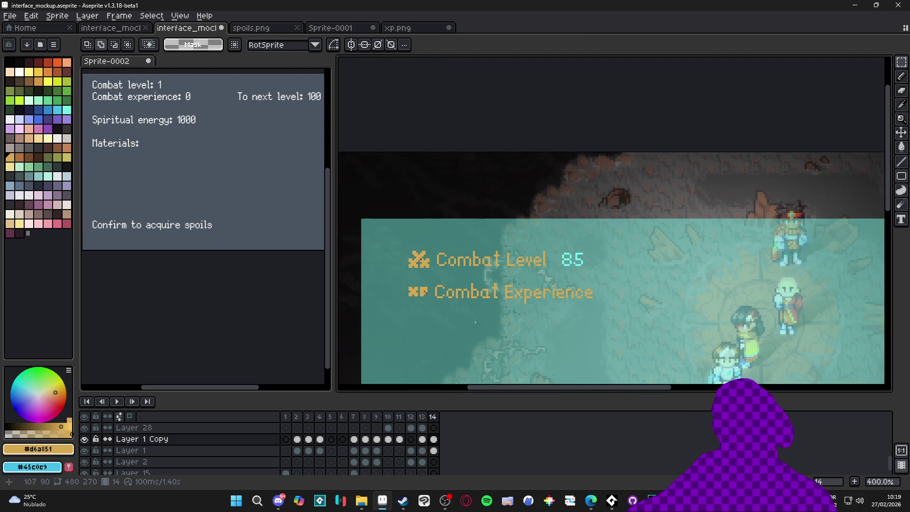
scroll(418, 310, "up", 5)
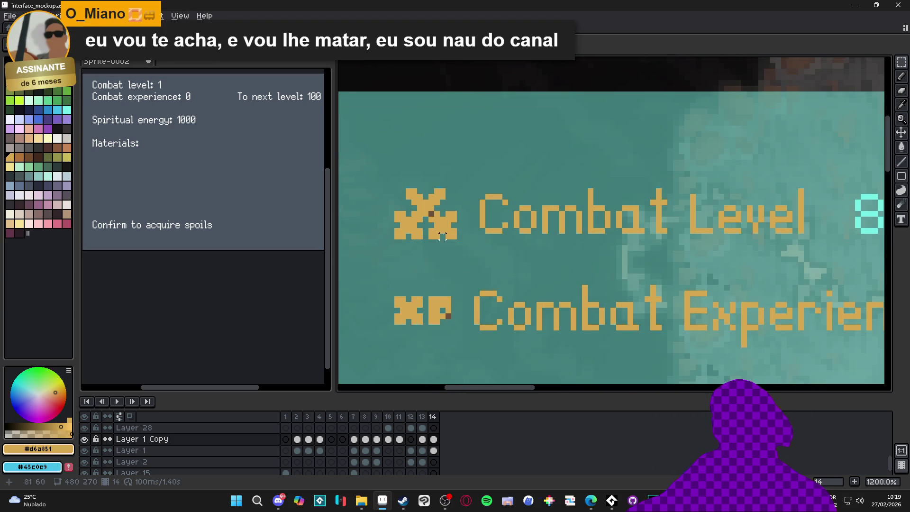
scroll(455, 249, "down", 4)
scroll(465, 257, "down", 1)
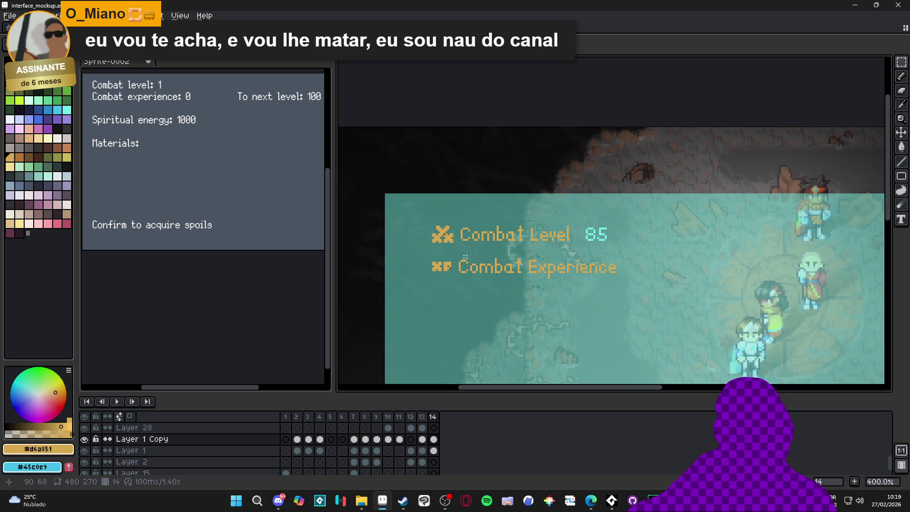
scroll(465, 257, "down", 1)
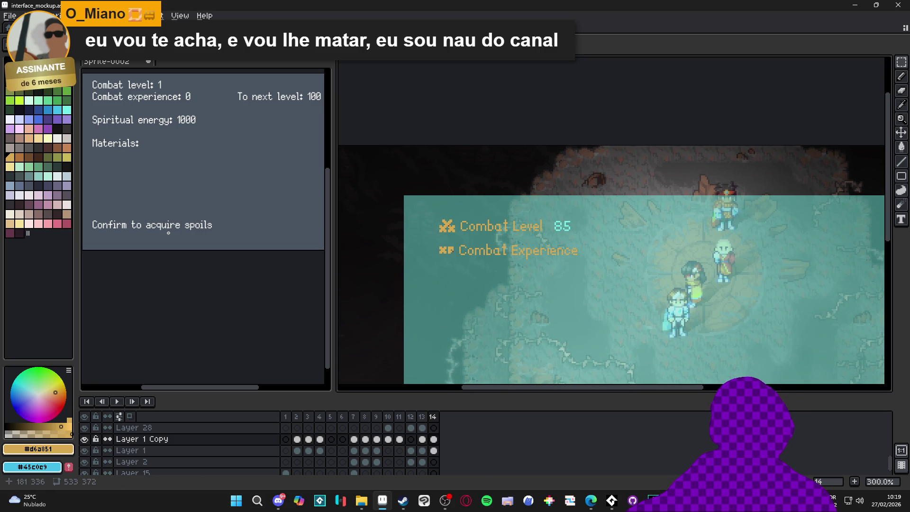
Step back through the timeline from frame 13 to frame 4, the UI asset sheet
mouse_move(655, 500)
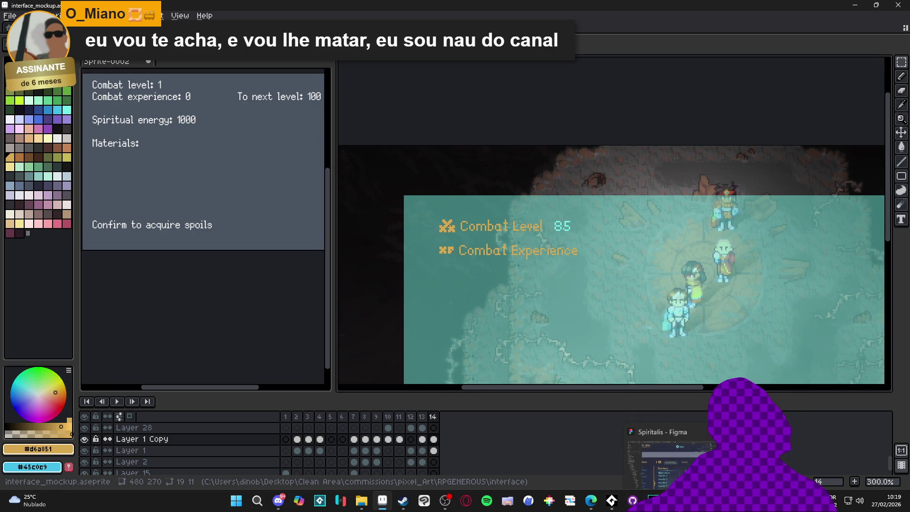
left_click(422, 418)
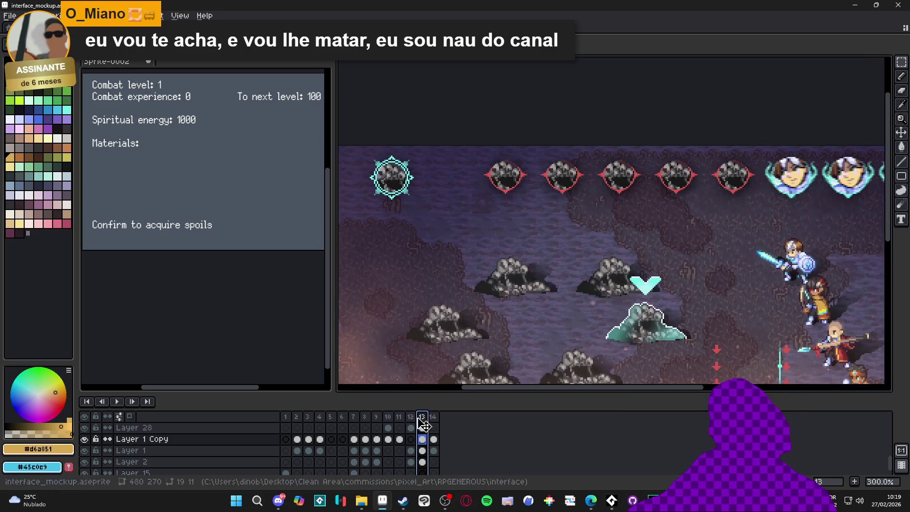
left_click(399, 417)
left_click(387, 417)
left_click(379, 417)
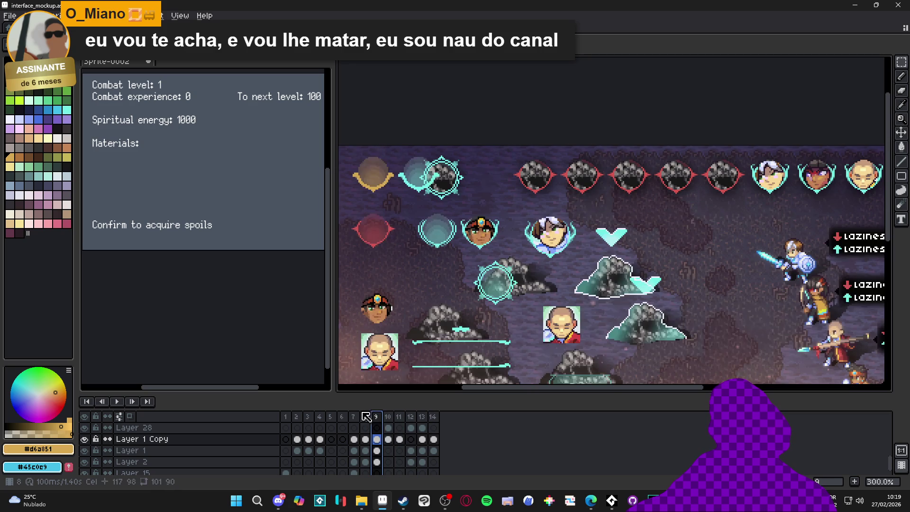
left_click(366, 417)
left_click(356, 418)
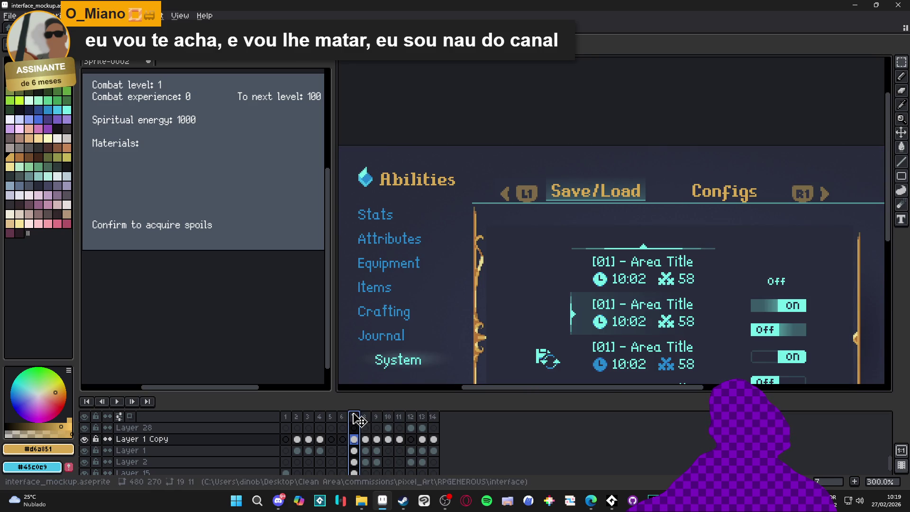
left_click(342, 417)
left_click(330, 417)
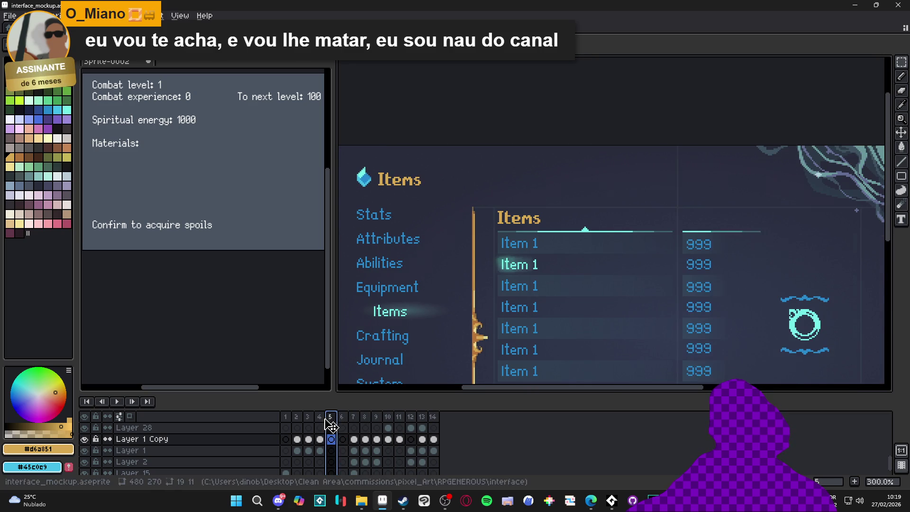
left_click(319, 417)
scroll(593, 340, "down", 2)
scroll(594, 339, "up", 1)
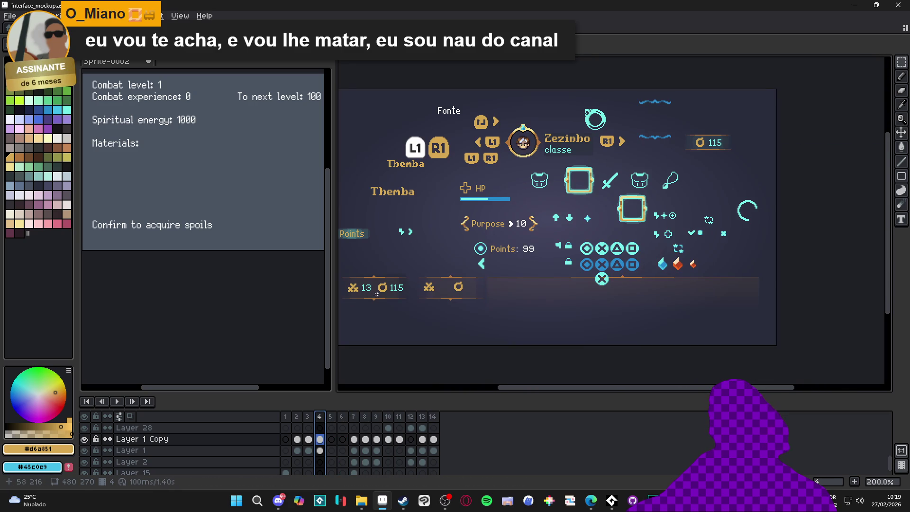
scroll(375, 294, "left", 2)
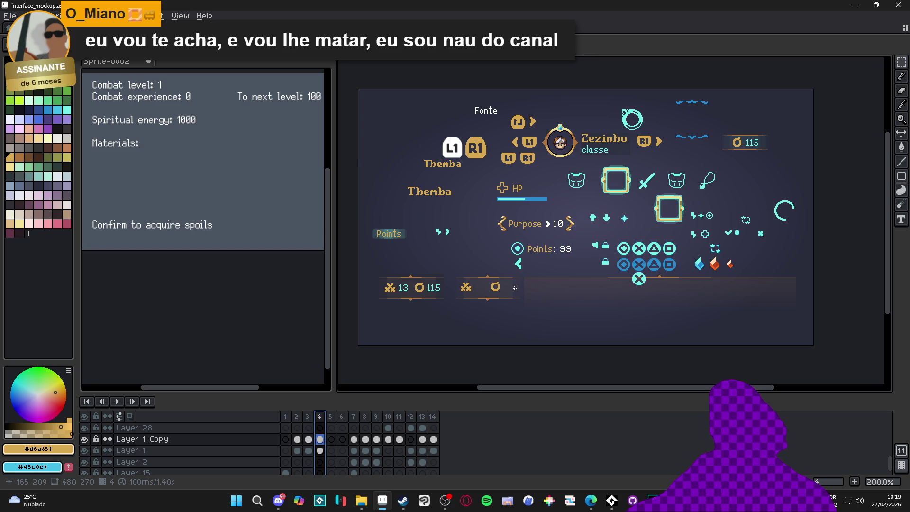
scroll(495, 289, "up", 7)
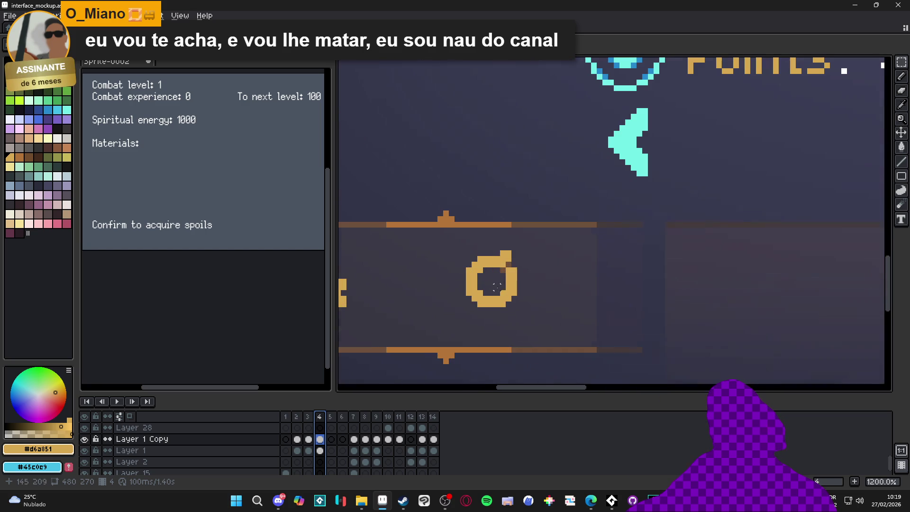
Magic Wand-select the gold coin on the coin-icon layer
left_click(507, 305)
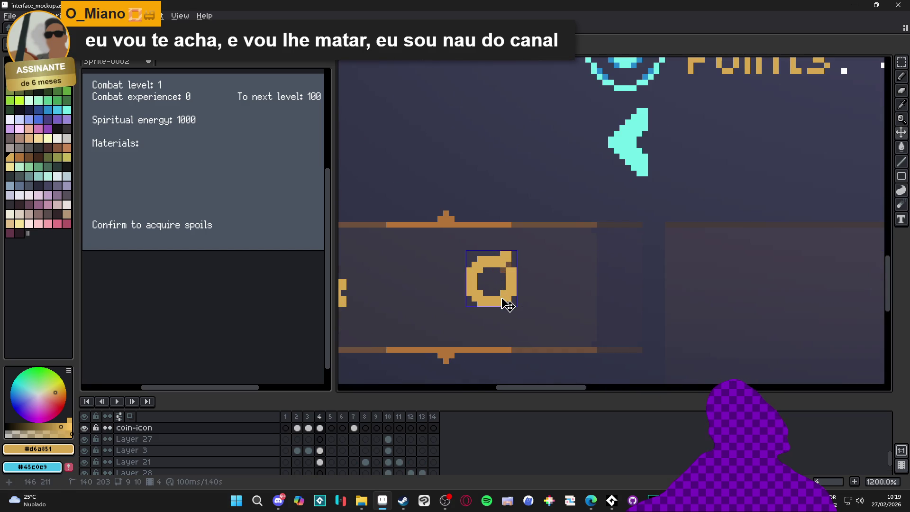
left_click(84, 427)
left_click(84, 428)
scroll(559, 340, "down", 2)
scroll(560, 340, "down", 2)
scroll(540, 331, "up", 4)
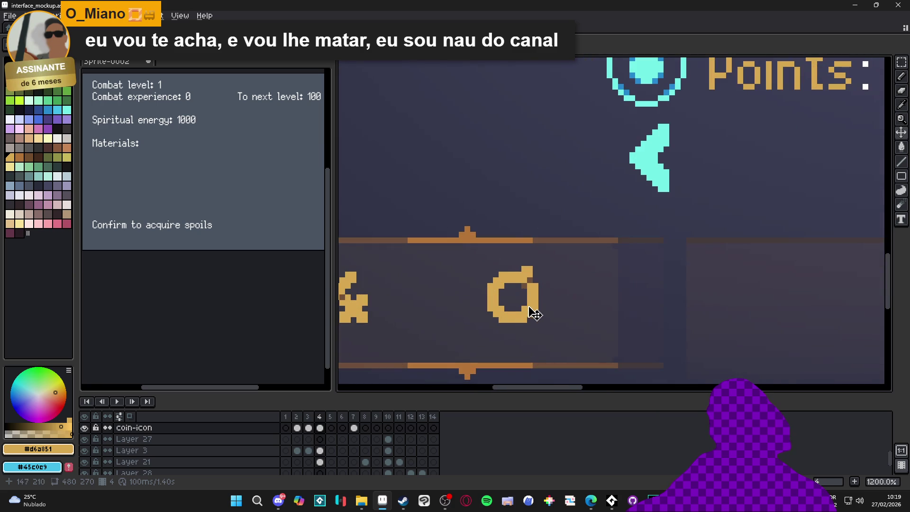
key("w")
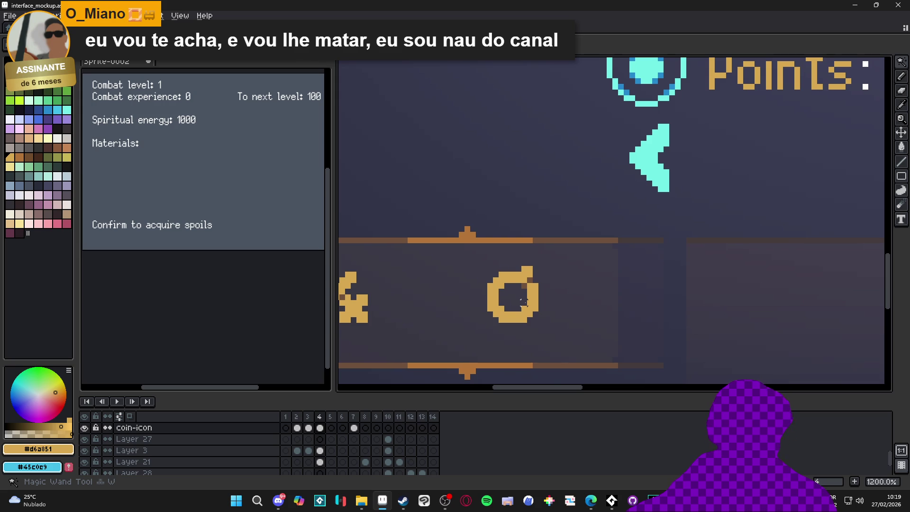
left_click(537, 305)
scroll(535, 307, "up", 5)
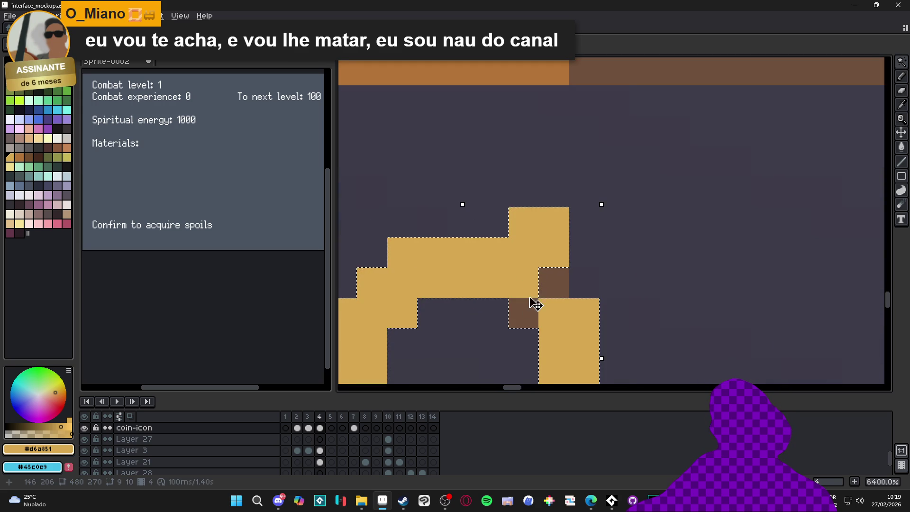
Cycle through the xp.png and spoils.png documents back to the interface mockup
key("ctrl+Tab")
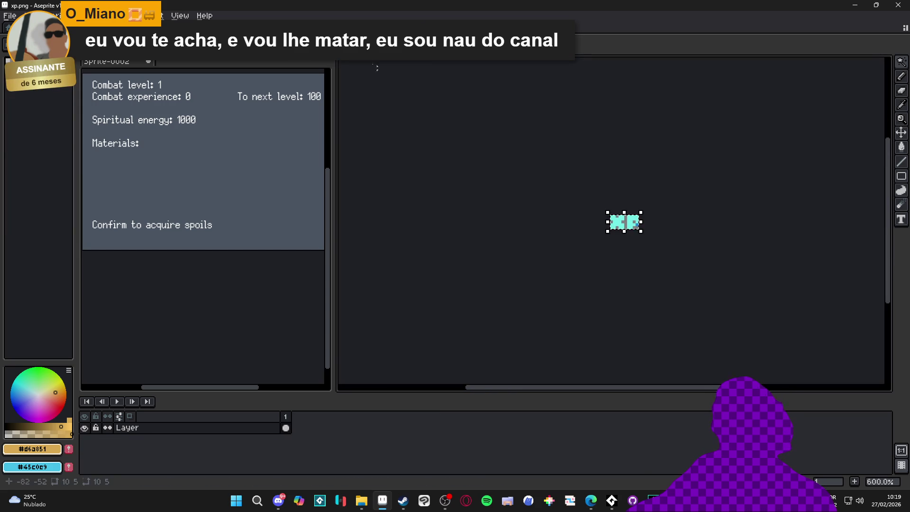
key("ctrl+Tab")
key("ctrl+Tab")
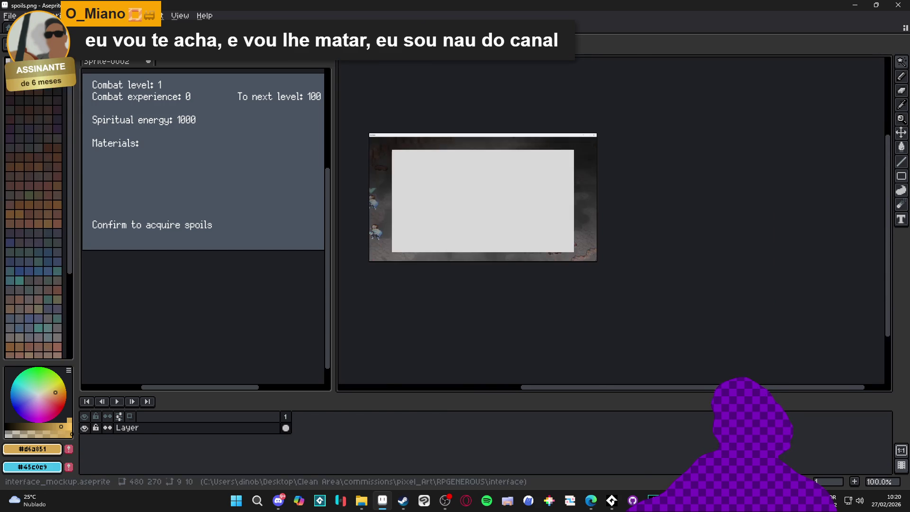
key("ctrl+Tab")
scroll(611, 223, "down", 8)
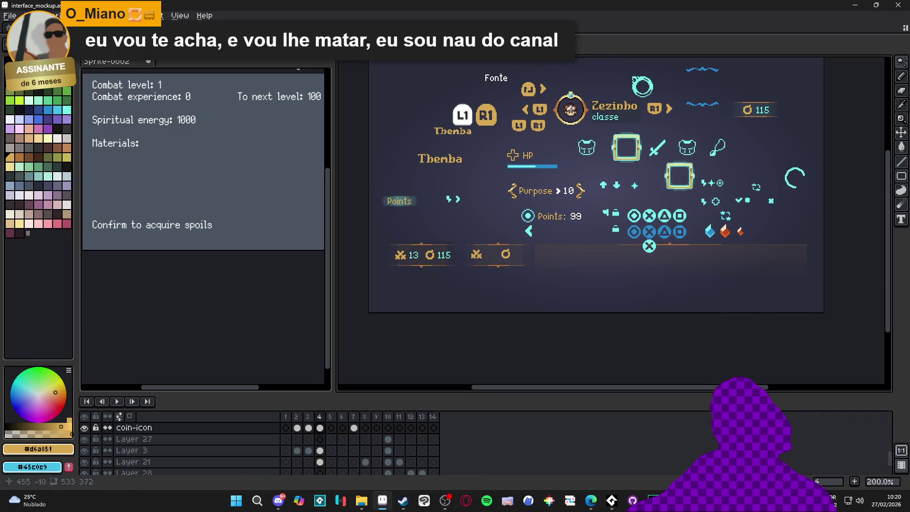
Paste the gold coin into frame 14 with the Combat panel
left_click(433, 416)
scroll(517, 333, "up", 1)
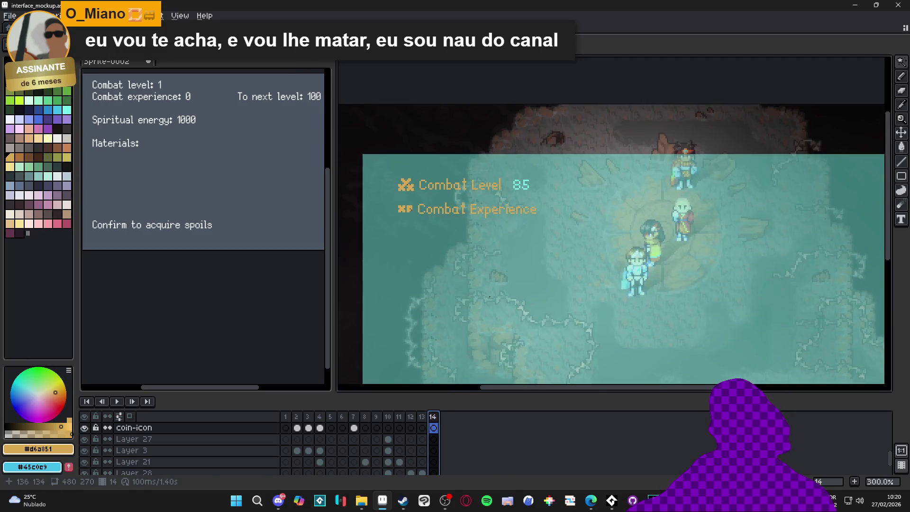
scroll(426, 213, "up", 4)
key("ctrl+v")
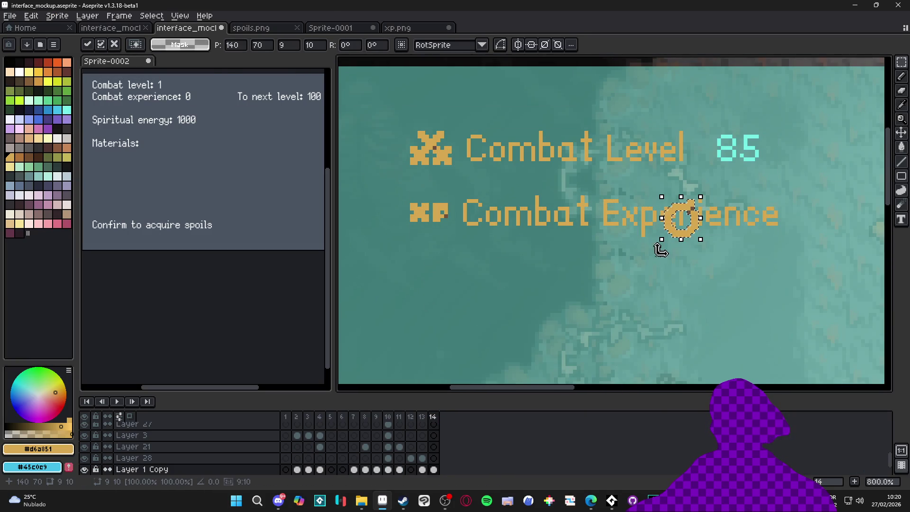
Position the pasted gold coin just below the XP icon, nudged up one pixel, and commit it
mouse_move(690, 243)
left_mouse_down()
mouse_move(470, 316)
mouse_move(485, 312)
left_mouse_up()
scroll(481, 313, "up", 5)
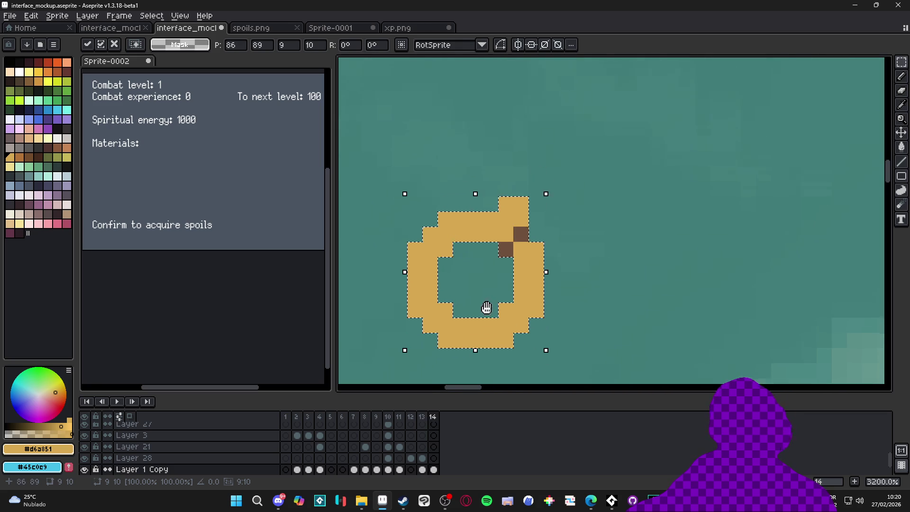
scroll(488, 301, "down", 5)
scroll(489, 295, "up", 2)
left_click_drag(440, 295, 441, 292)
key("b")
scroll(477, 282, "up", 1)
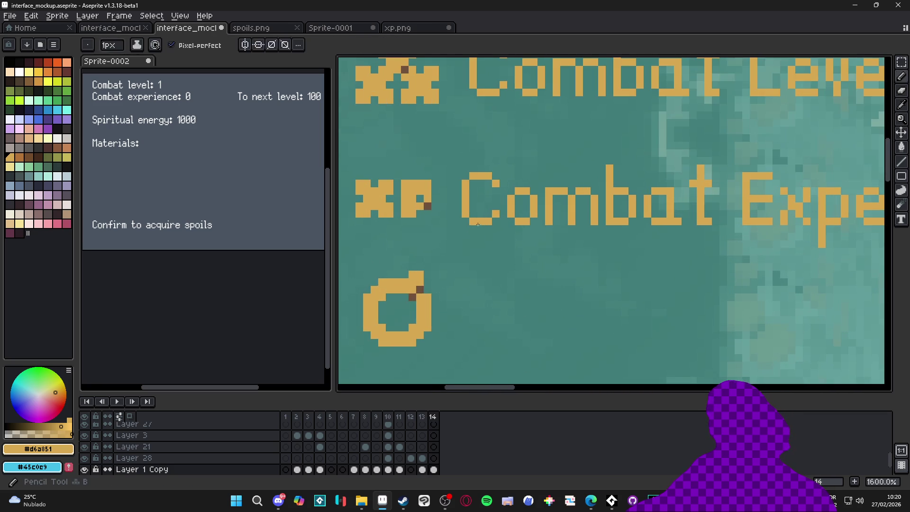
scroll(477, 282, "down", 4)
Start a 'Spirital Energy' label beside the ring icon, then discard the misspelled text
key("t")
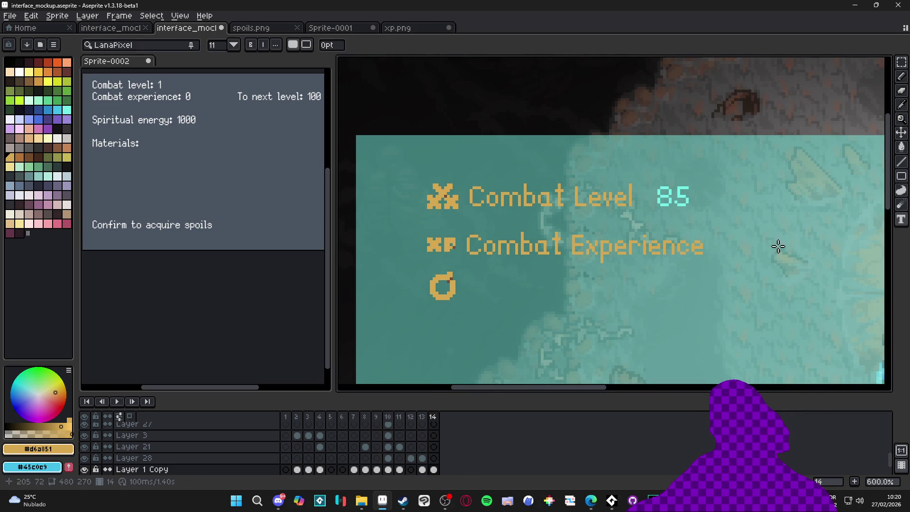
left_click(483, 284)
type("Spirital N")
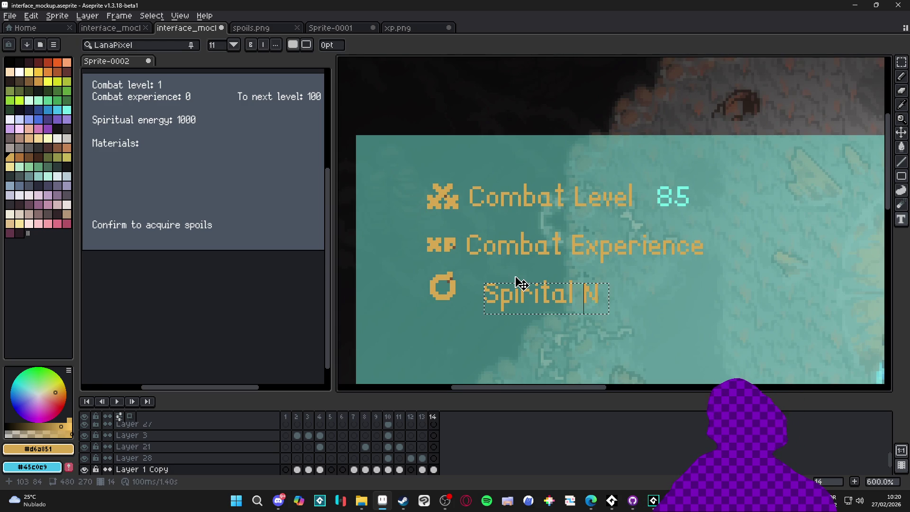
key("BackSpace")
type("Energy")
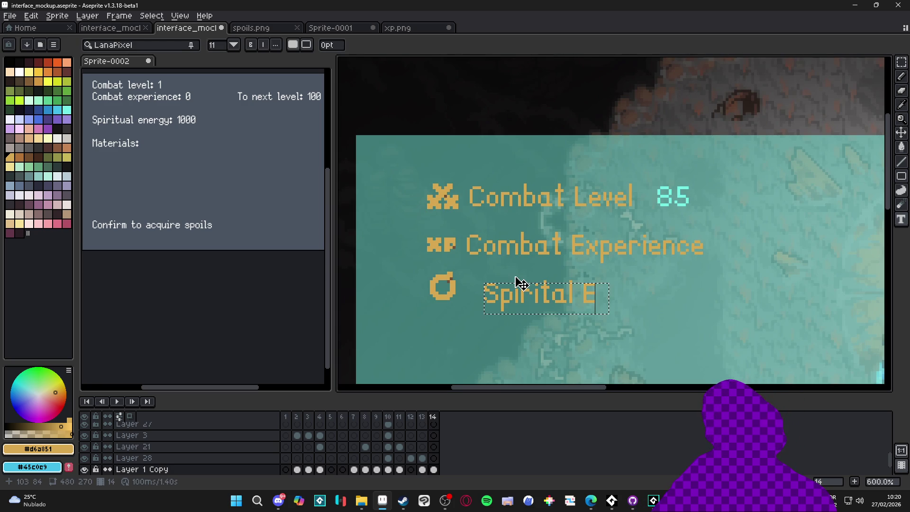
key("Escape")
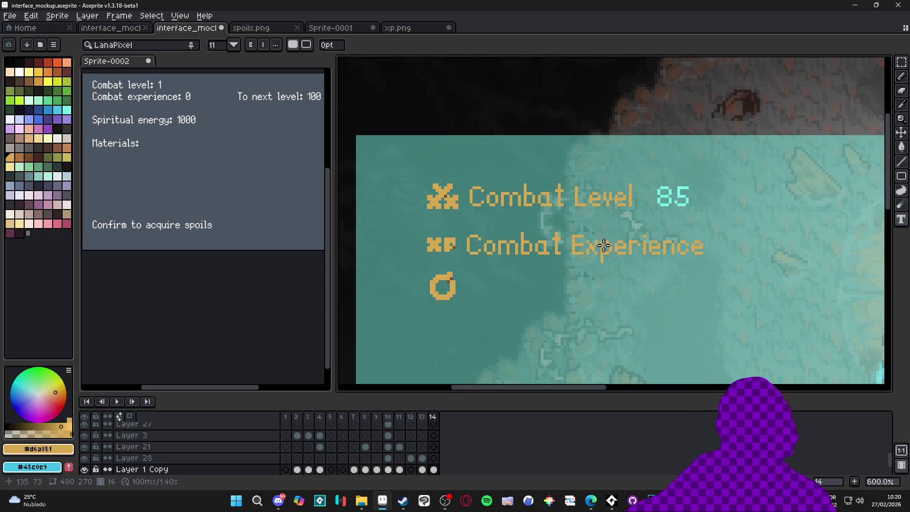
key("m")
Add the 'Spiritual Energy' label beside the ring icon and drag it into alignment
key("t")
left_click(505, 288)
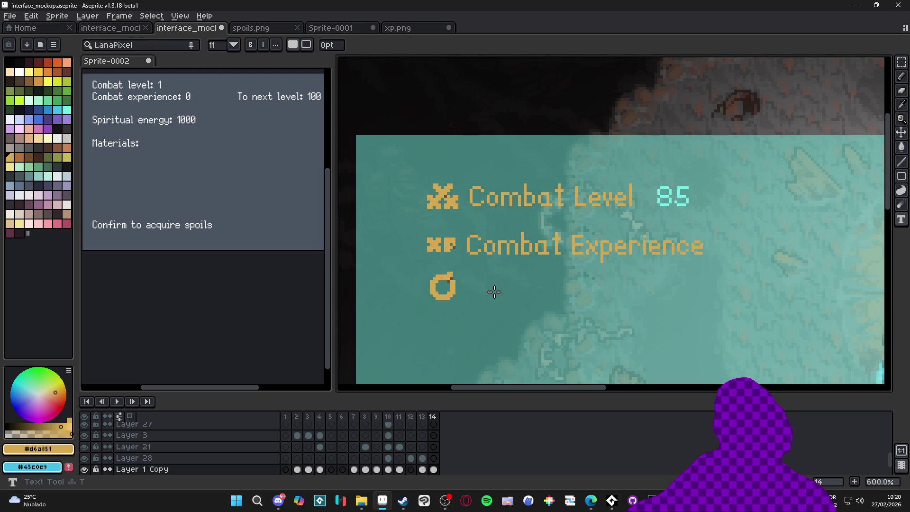
type("Spiritual Energy")
key("Return")
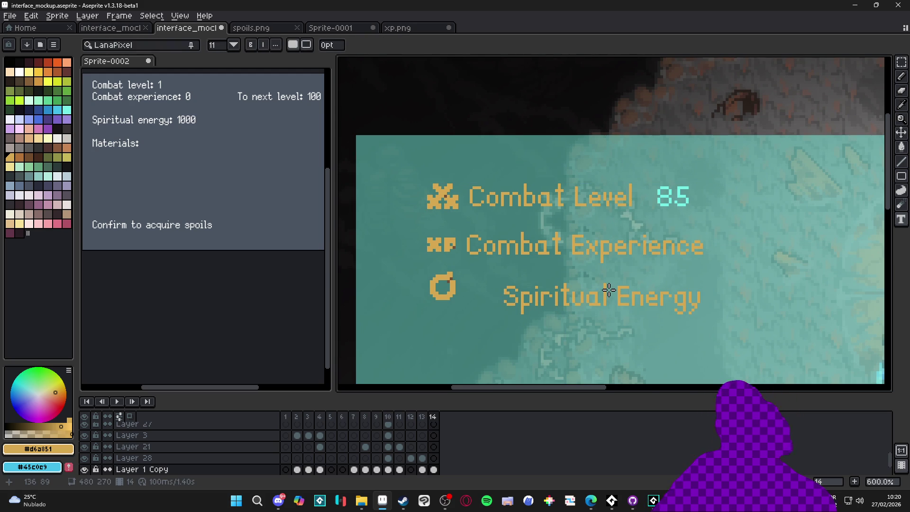
left_click(901, 70)
left_click_drag(487, 265, 738, 328)
mouse_move(604, 306)
left_mouse_down()
mouse_move(547, 289)
mouse_move(558, 289)
left_mouse_up()
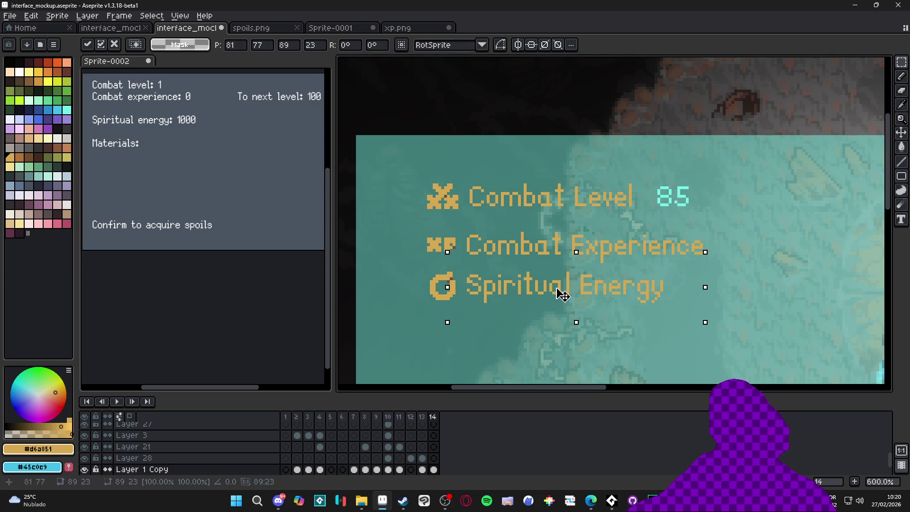
Lower the Spiritual Energy row by 3 pixels and deselect it
scroll(474, 254, "up", 4)
mouse_move(456, 208)
left_mouse_down()
mouse_move(435, 373)
mouse_move(426, 375)
left_mouse_up()
scroll(426, 376, "down", 5)
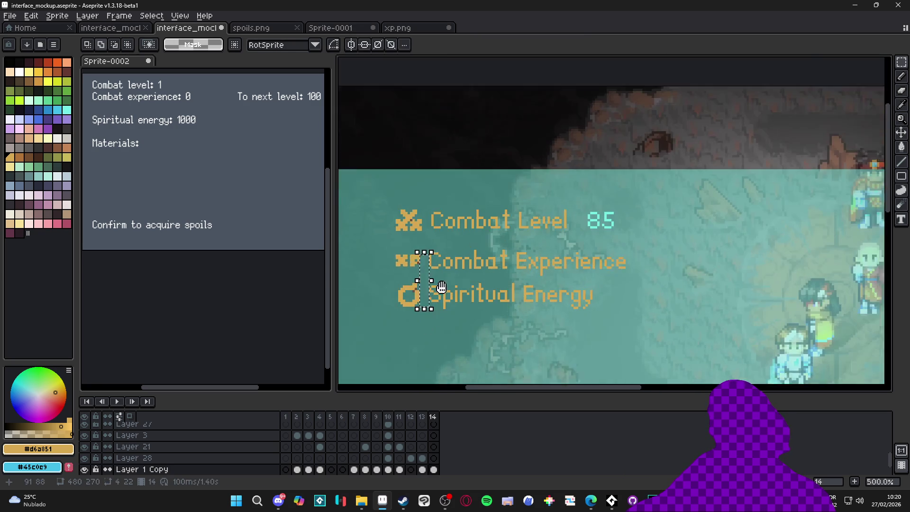
scroll(422, 254, "up", 2)
left_click_drag(381, 260, 800, 342)
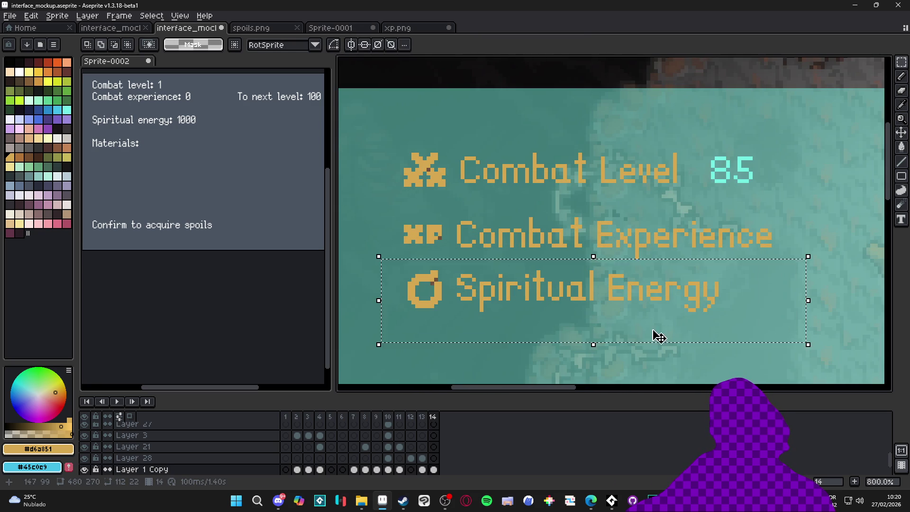
scroll(494, 295, "up", 8)
scroll(504, 295, "down", 3)
scroll(504, 295, "down", 2)
mouse_move(489, 294)
left_mouse_down()
mouse_move(482, 248)
mouse_move(492, 252)
mouse_move(493, 320)
left_mouse_up()
scroll(492, 320, "down", 3)
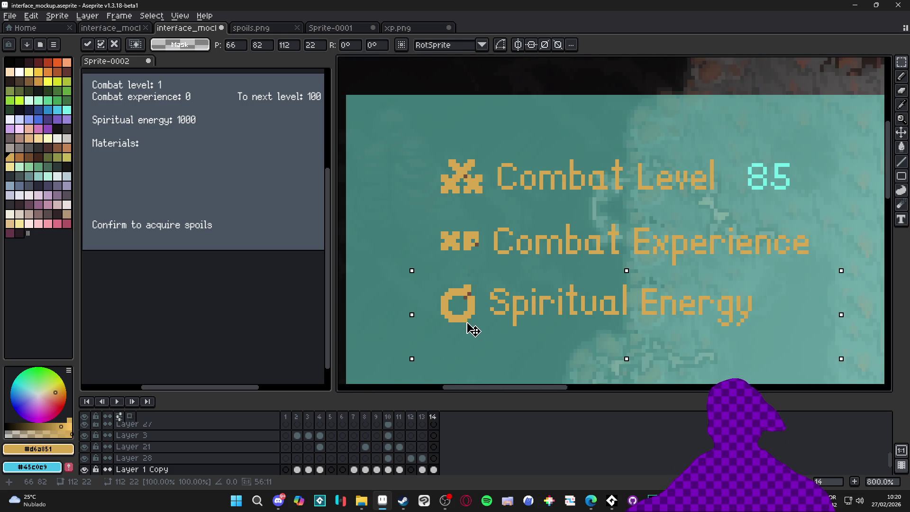
scroll(518, 298, "down", 2)
key("ctrl+d")
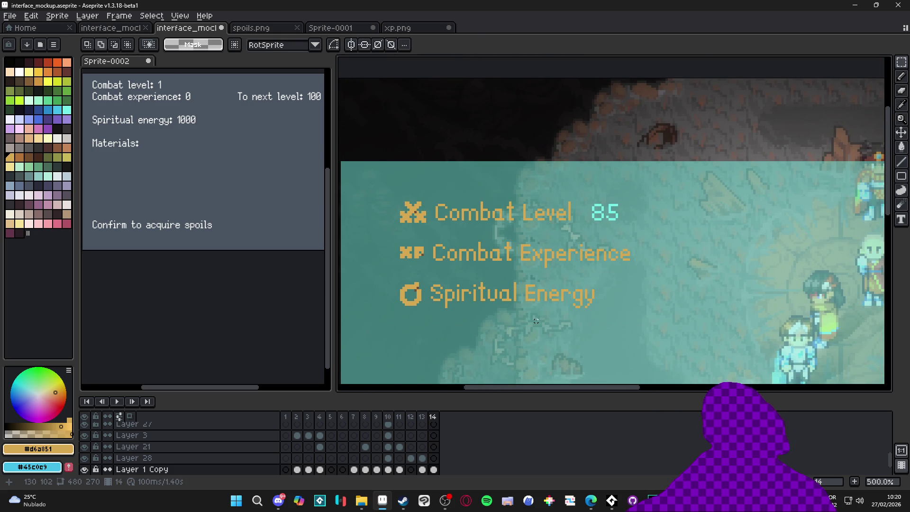
Shift the whole three-row stats block slightly up-left into place and commit it
scroll(535, 321, "down", 1)
scroll(487, 304, "up", 1)
scroll(488, 304, "down", 4)
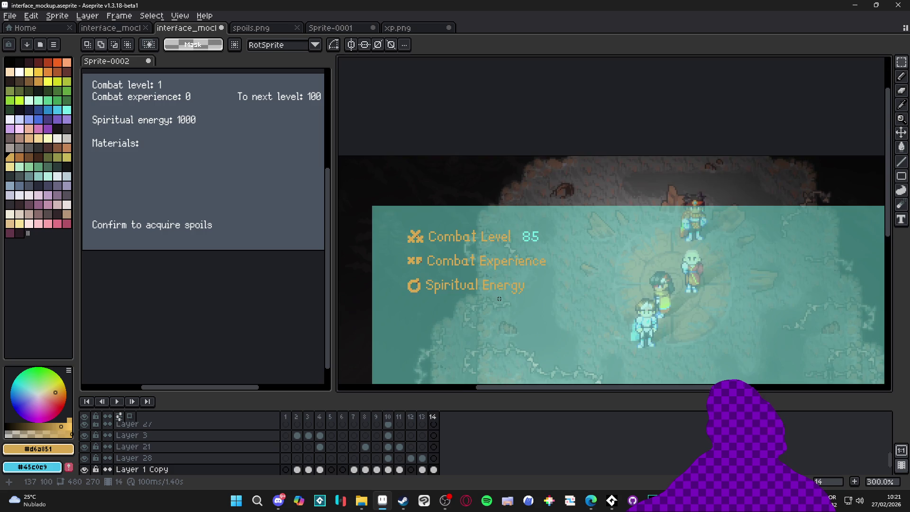
scroll(503, 292, "up", 2)
scroll(504, 292, "down", 1)
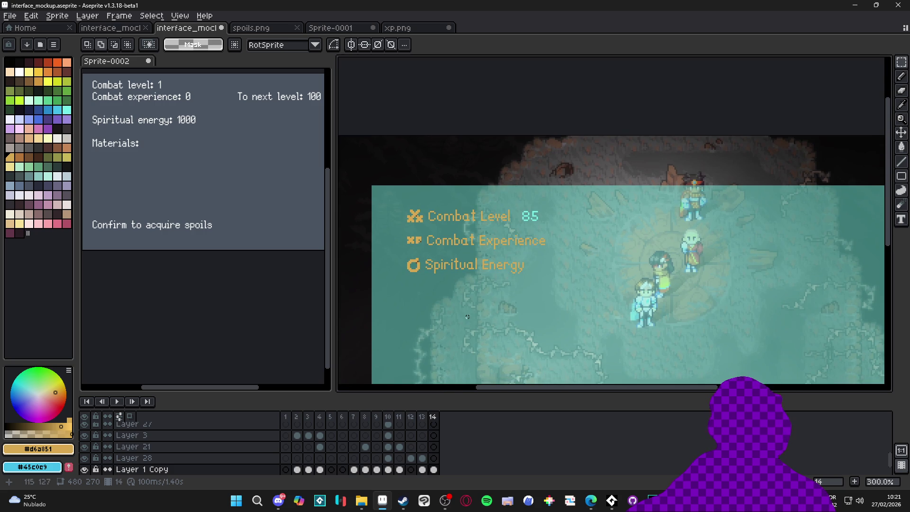
scroll(442, 280, "down", 1)
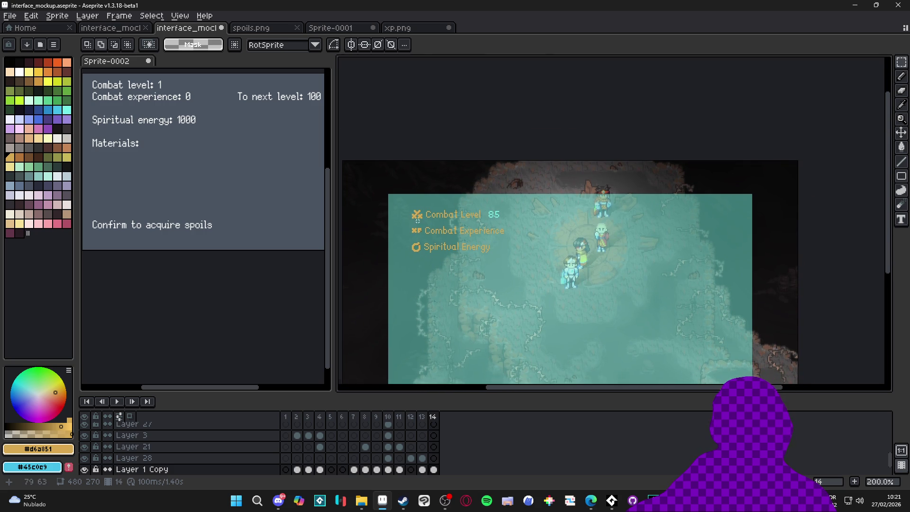
scroll(416, 223, "up", 1)
left_click_drag(398, 187, 614, 314)
scroll(463, 220, "up", 3)
left_click_drag(596, 257, 552, 232)
scroll(552, 232, "down", 3)
left_click_drag(514, 192, 516, 193)
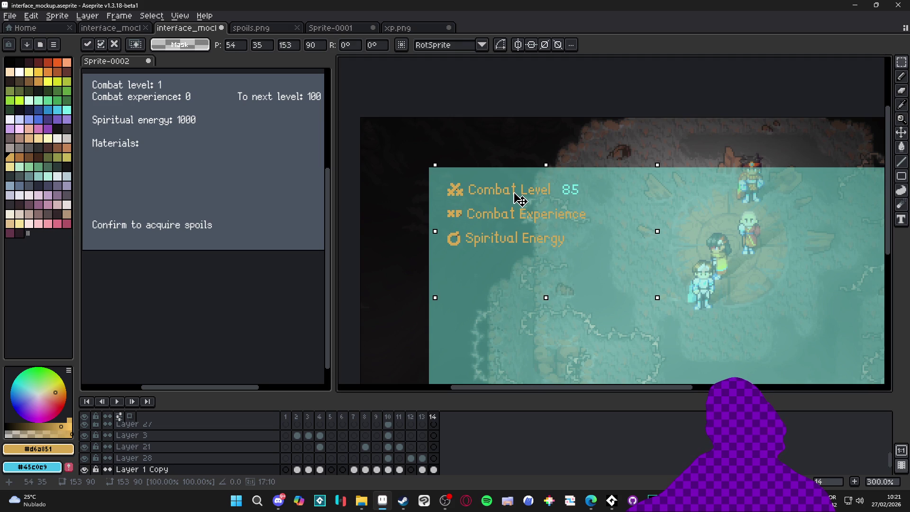
left_click(620, 256)
scroll(616, 261, "down", 1)
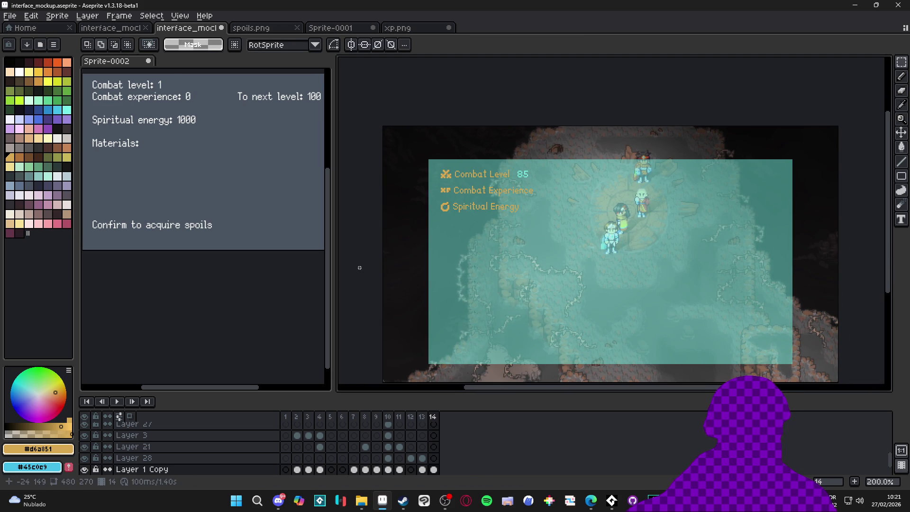
scroll(374, 271, "right", 1)
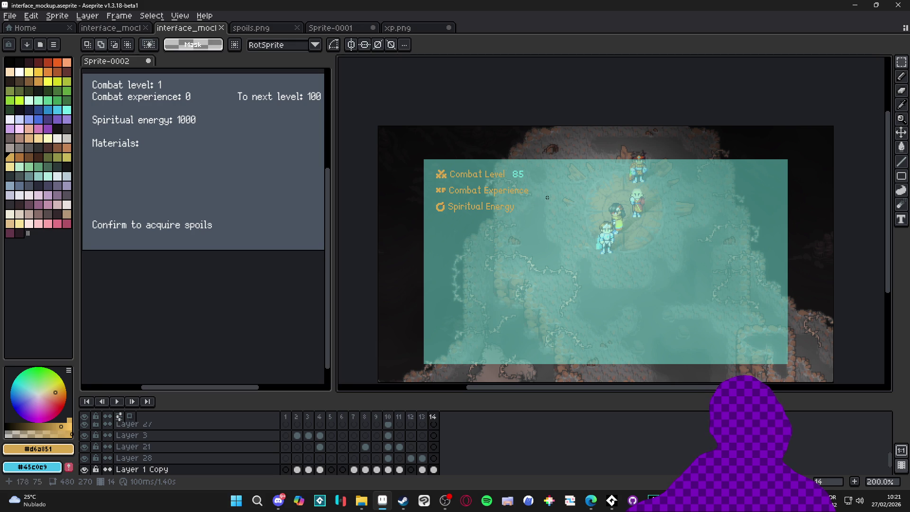
scroll(524, 178, "up", 5)
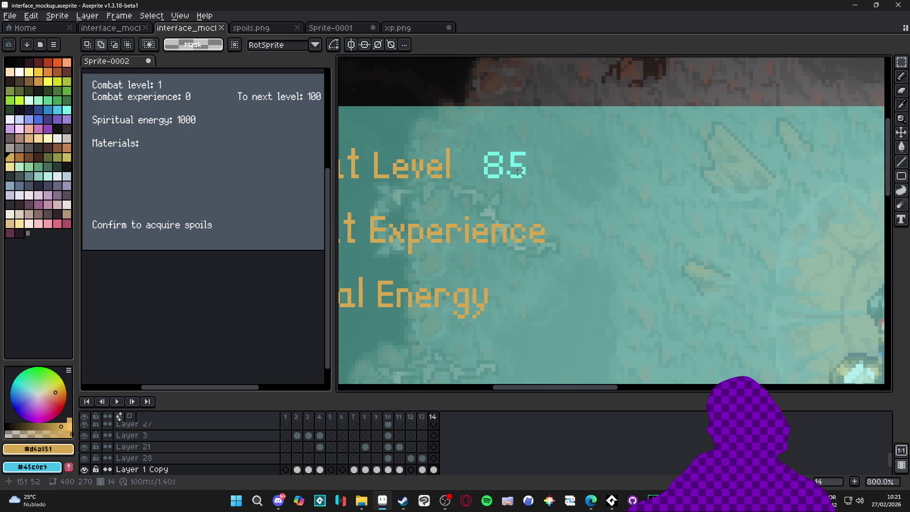
Eyedrop the light cyan #73efe8 from the 85 as the foreground colour
left_click(524, 170, "alt")
scroll(526, 175, "down", 2)
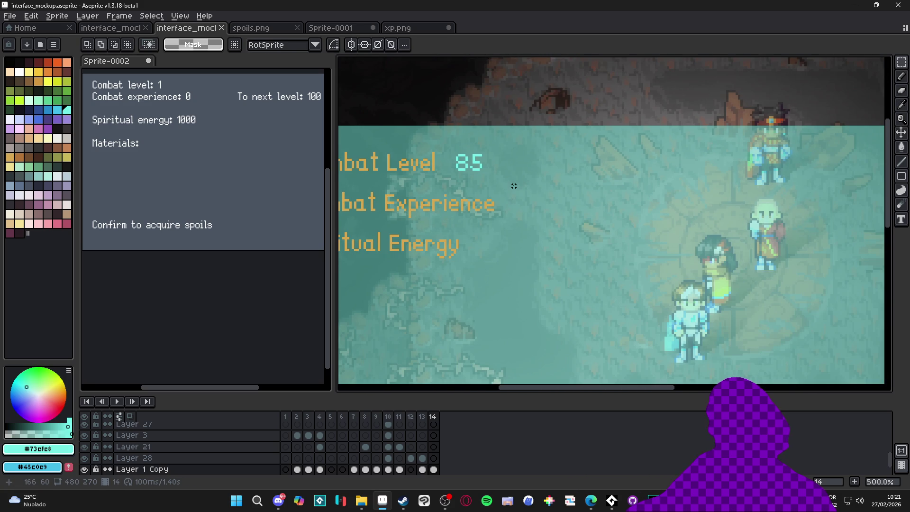
scroll(514, 186, "up", 2)
scroll(493, 175, "down", 2)
scroll(474, 168, "up", 2)
scroll(474, 168, "up", 1)
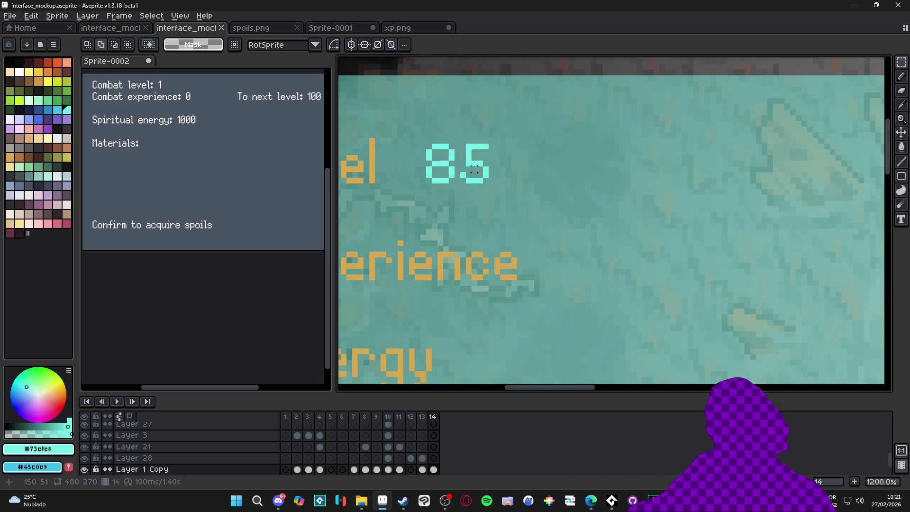
scroll(517, 227, "down", 2)
scroll(526, 238, "down", 2)
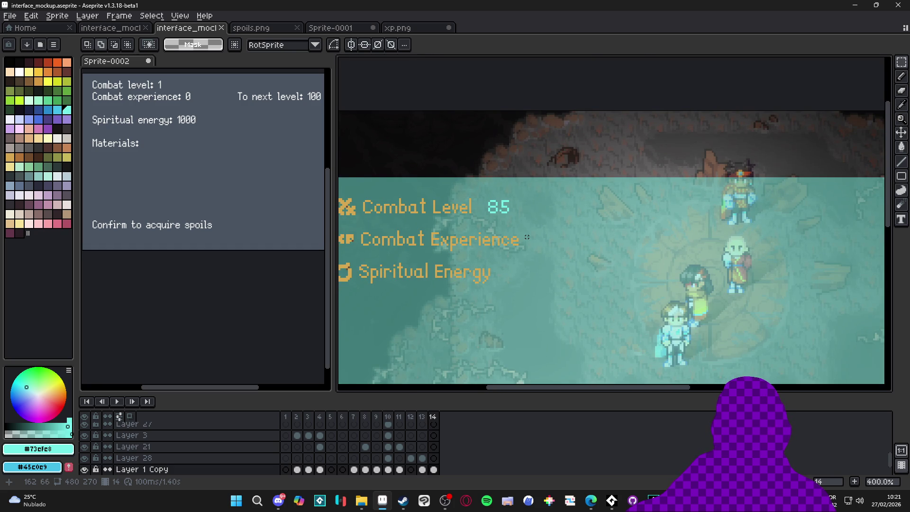
scroll(527, 236, "down", 1)
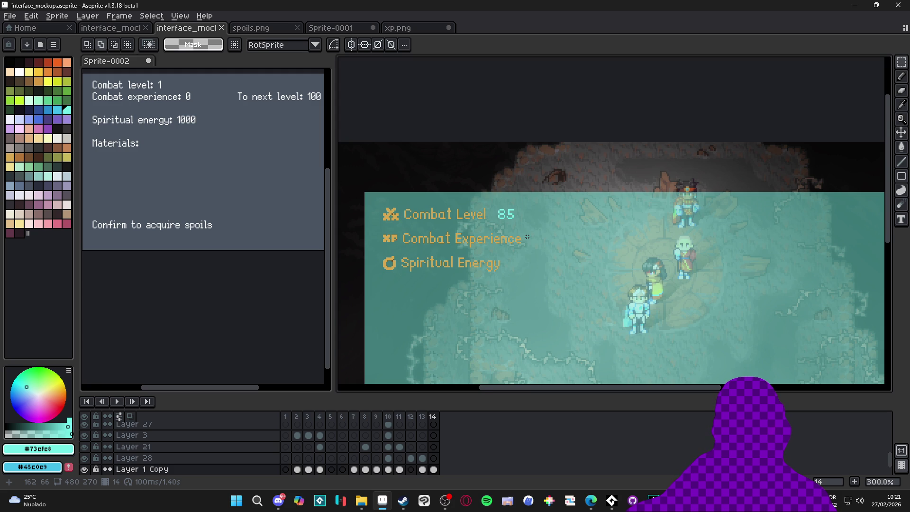
scroll(527, 237, "up", 2)
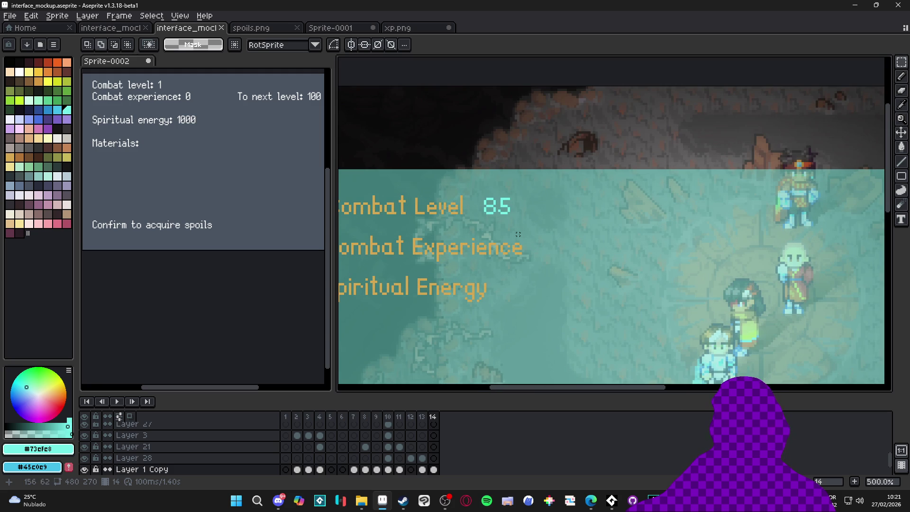
scroll(490, 206, "up", 1)
Type '50 (100 to next level)' in light cyan to the right of Combat Experience
key("i")
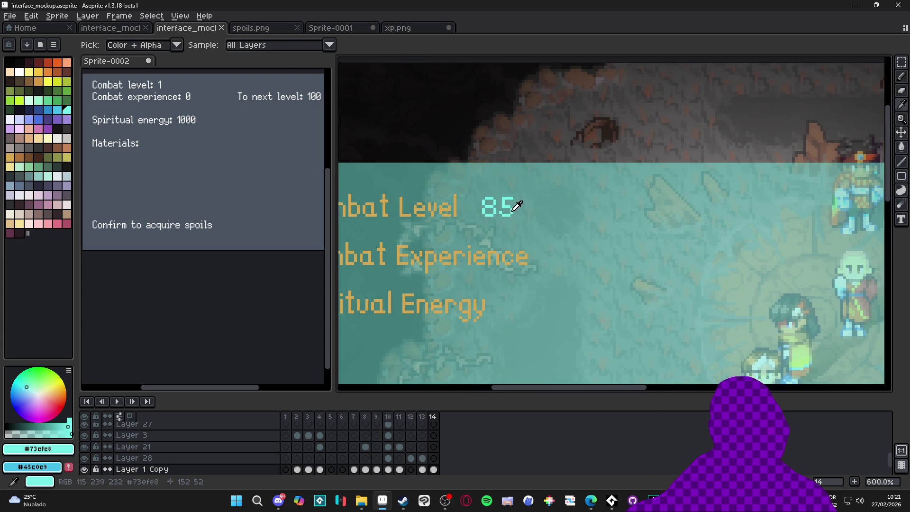
key("m")
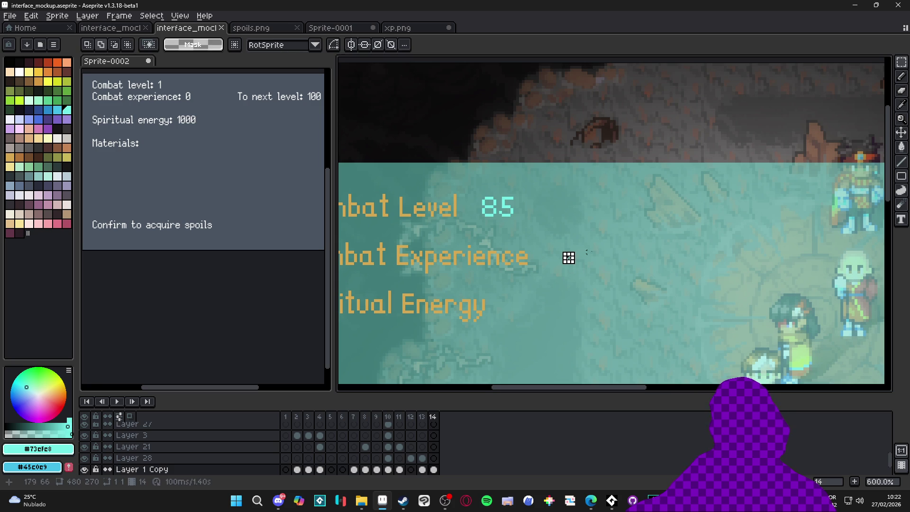
scroll(881, 213, "up", 4)
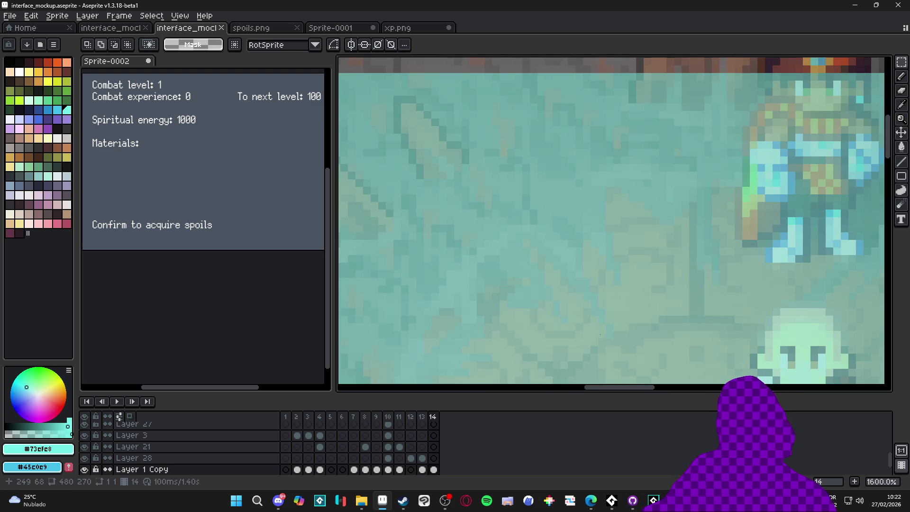
scroll(488, 273, "down", 8)
scroll(483, 277, "up", 5)
scroll(534, 240, "up", 3)
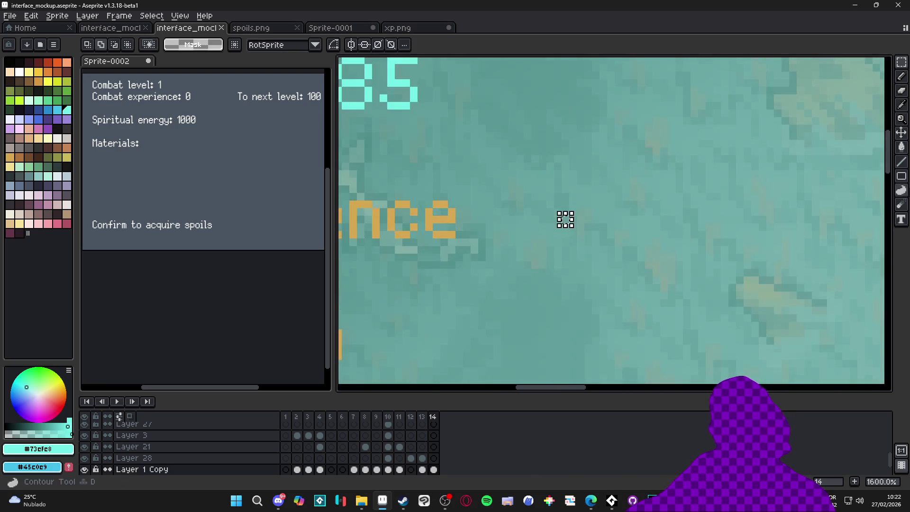
key("t")
left_click_drag(501, 216, 835, 298)
type("50")
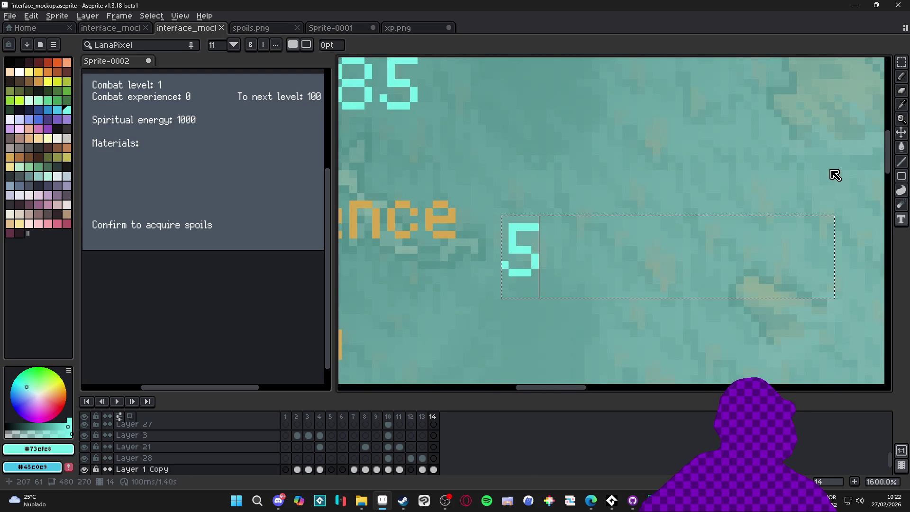
scroll(443, 304, "down", 3)
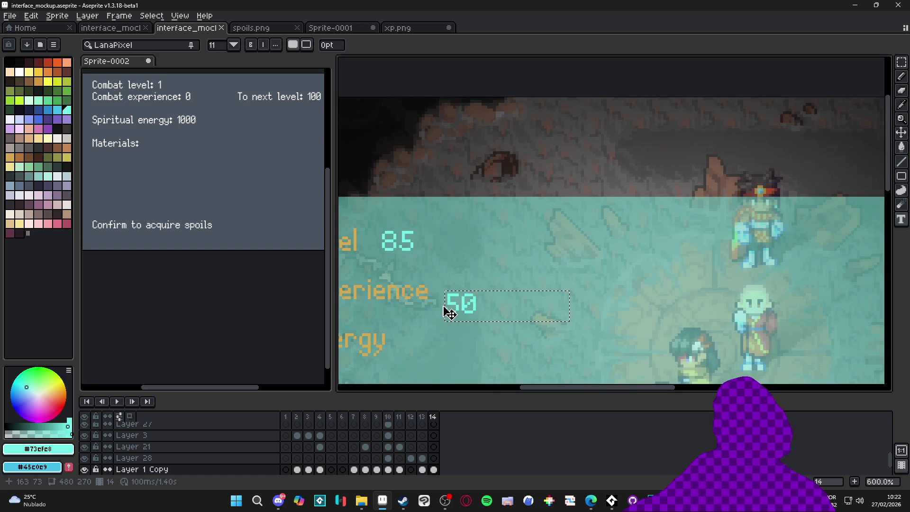
type("0 (100 to next level)")
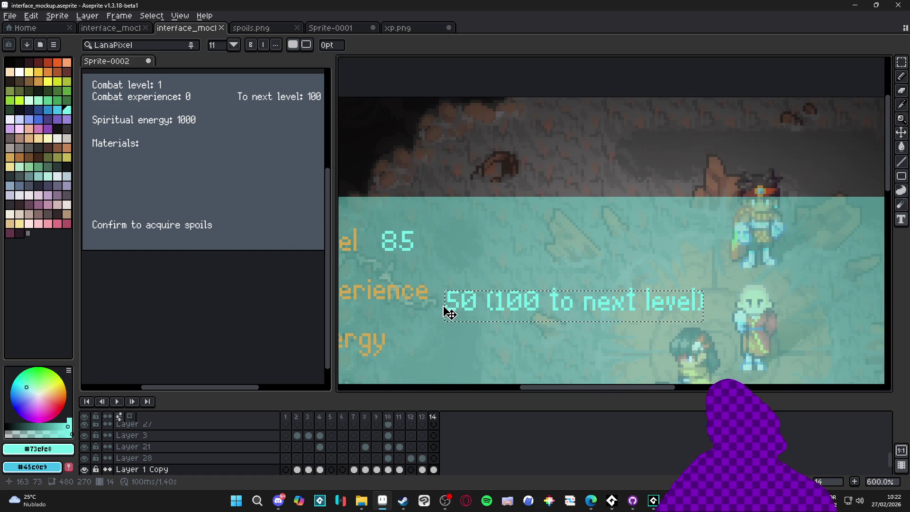
key("Return")
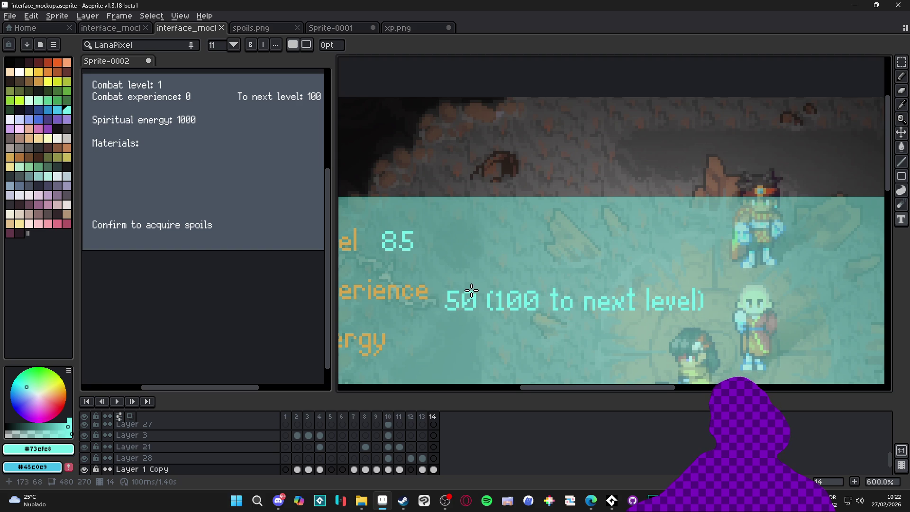
Move the experience value text up and one pixel right, then deselect it
scroll(462, 299, "down", 3)
scroll(474, 294, "up", 2)
key("m")
mouse_move(445, 276)
left_mouse_down()
mouse_move(523, 312)
mouse_move(716, 345)
left_mouse_up()
scroll(467, 313, "up", 2)
left_click_drag(502, 300, 502, 284)
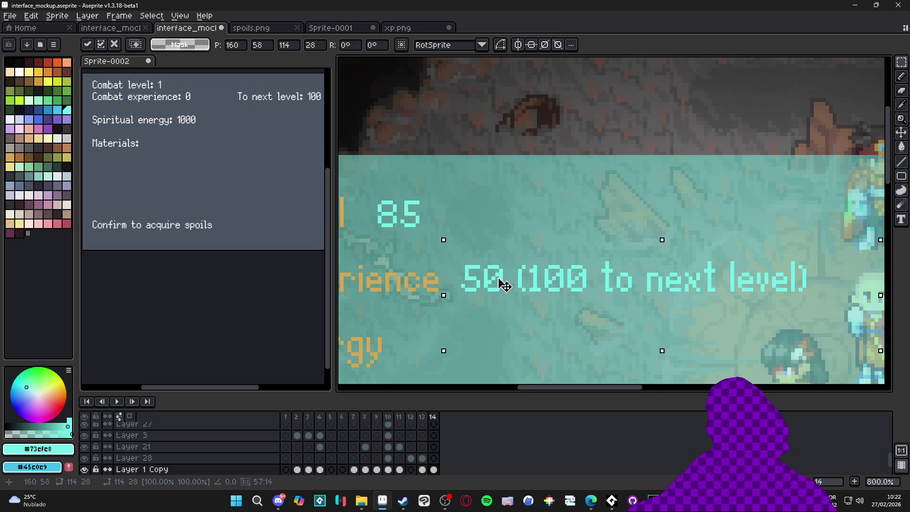
scroll(503, 284, "down", 3)
scroll(500, 281, "up", 2)
left_click_drag(503, 283, 509, 283)
key("ctrl+d")
Save interface_mockup.aseprite
scroll(510, 283, "down", 3)
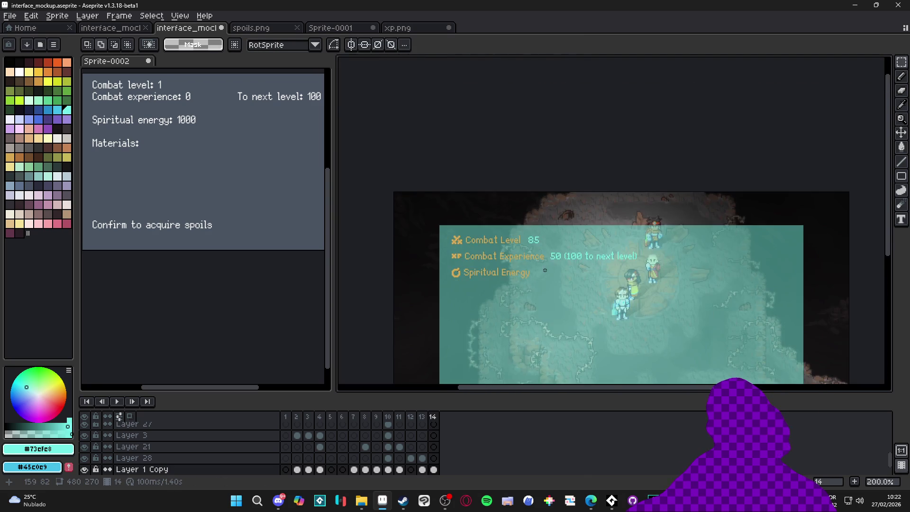
scroll(511, 283, "up", 1)
key("ctrl+s")
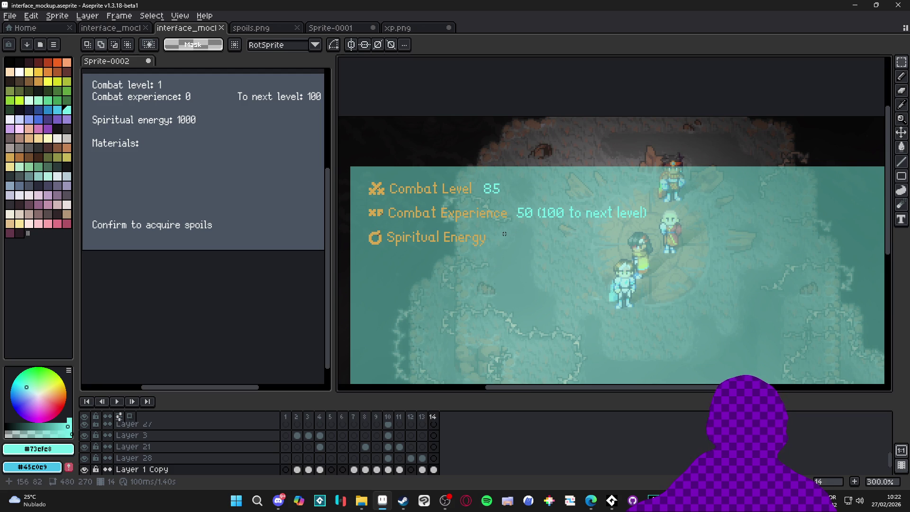
scroll(520, 219, "up", 5)
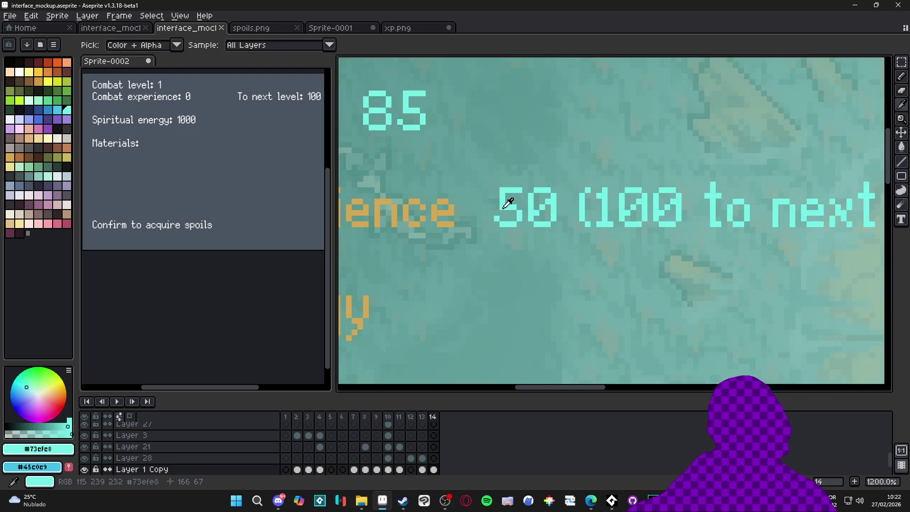
Type the value 1079 in cyan after the Spiritual Energy label, fixing the mistyped 5 to 7
scroll(503, 208, "down", 3)
scroll(494, 224, "down", 1)
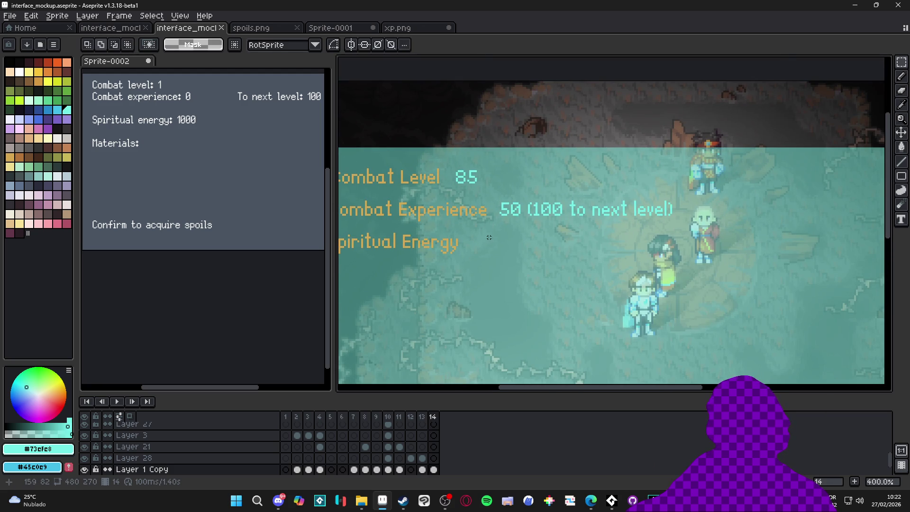
scroll(489, 239, "up", 2)
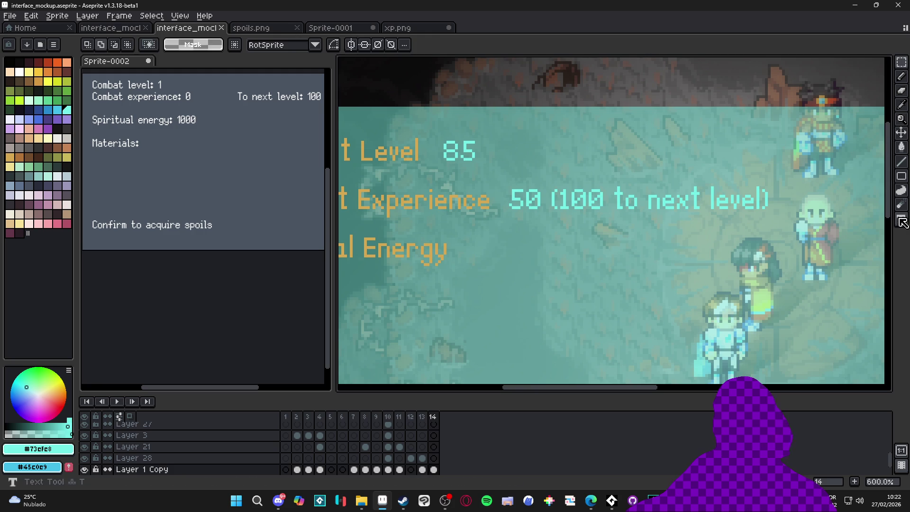
left_click(898, 220)
left_click(484, 250)
type("1059")
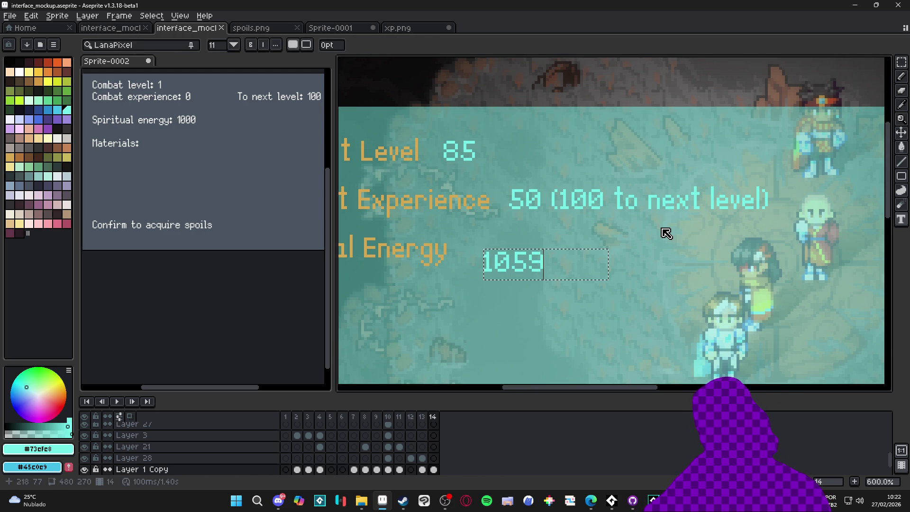
left_click(528, 258)
key("BackSpace")
type("7")
left_click(528, 292)
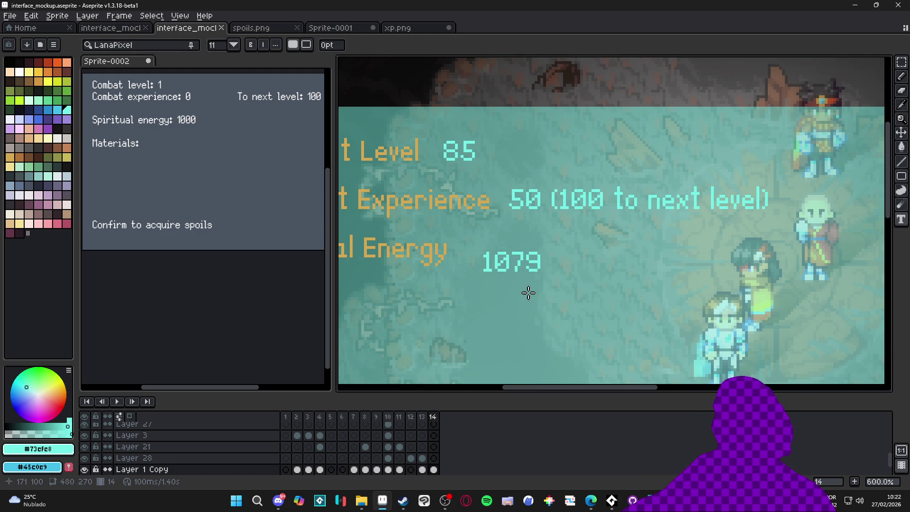
Shift 1079 left and up into line with the other stat values, then save the mockup
scroll(514, 271, "up", 1)
key("m")
mouse_move(469, 218)
left_mouse_down()
mouse_move(548, 280)
mouse_move(599, 295)
left_mouse_up()
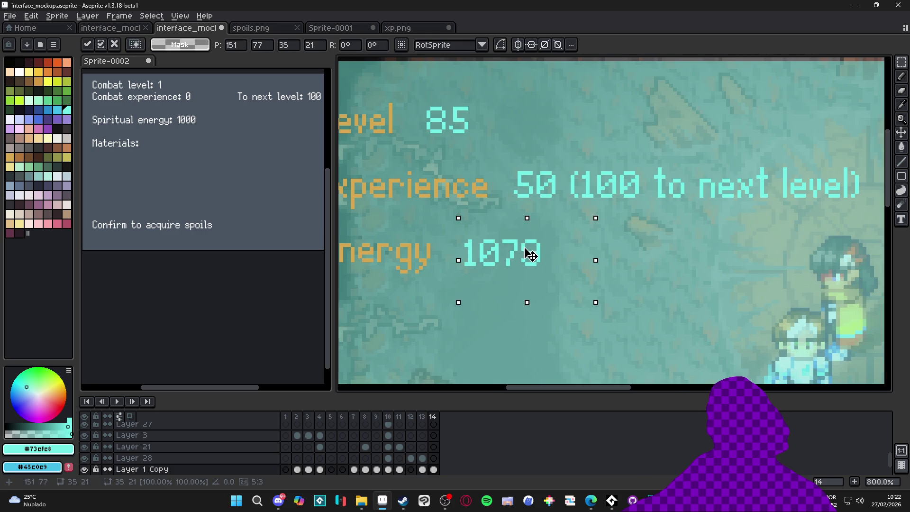
left_click_drag(536, 255, 523, 256)
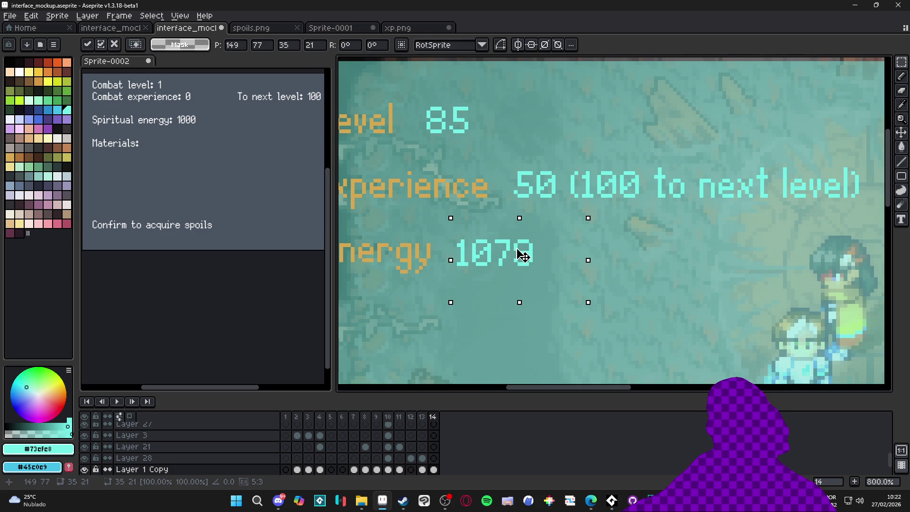
key("Return")
scroll(521, 254, "down", 5)
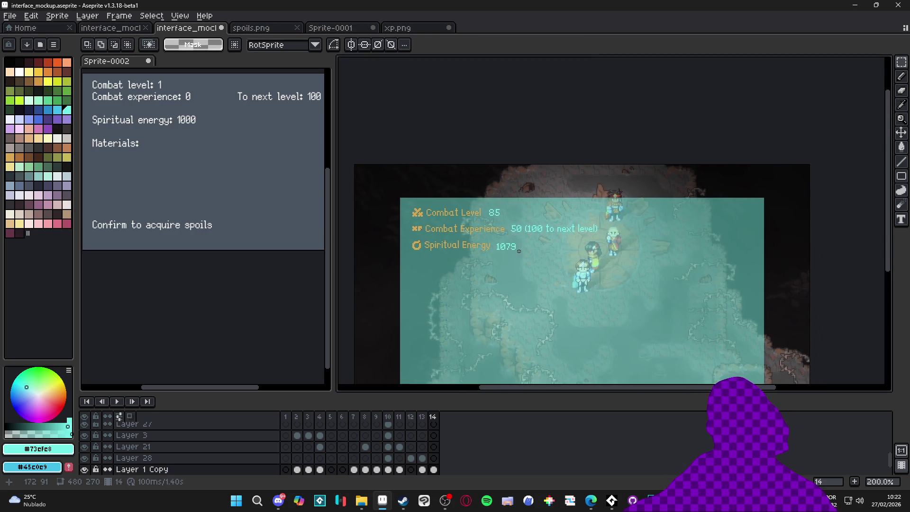
scroll(515, 250, "up", 7)
key("ctrl+shift+d")
scroll(495, 247, "up", 3)
scroll(492, 247, "down", 1)
scroll(459, 284, "down", 1)
scroll(591, 284, "up", 1)
left_click_drag(578, 277, 578, 273)
scroll(574, 270, "down", 3)
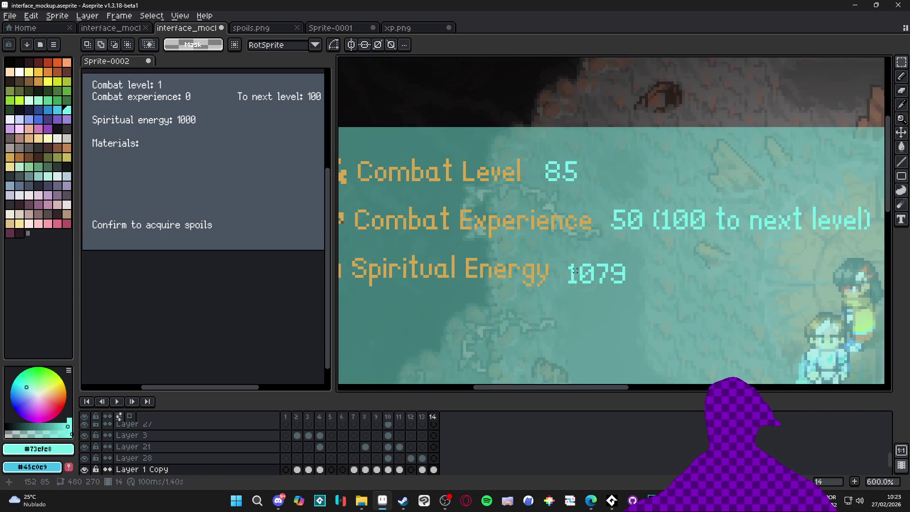
scroll(559, 265, "down", 3)
scroll(544, 260, "down", 1)
scroll(504, 264, "up", 1)
mouse_move(511, 279)
left_mouse_down()
mouse_move(509, 234)
mouse_move(499, 236)
left_mouse_up()
scroll(506, 232, "down", 1)
key("ctrl+s")
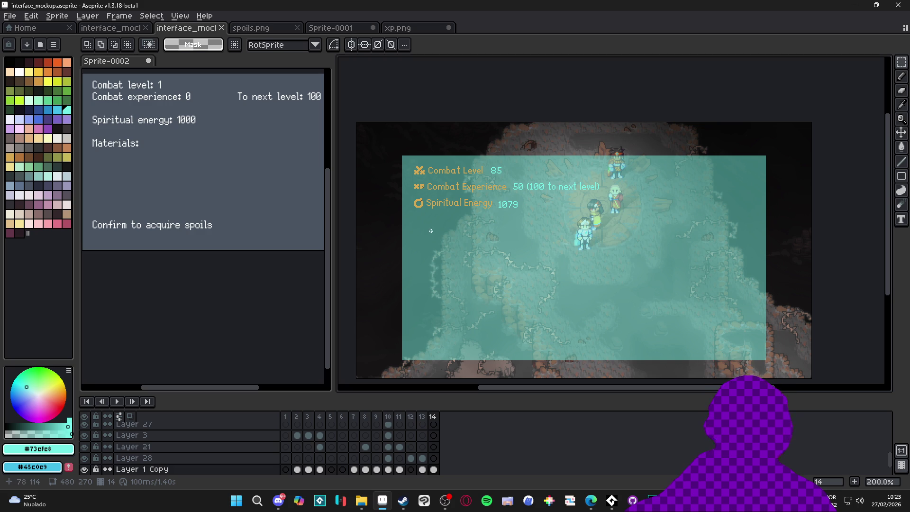
scroll(429, 226, "up", 7)
Eyedrop the orange label colour from one of the panel's icons
key("b")
left_click(376, 167, "alt")
scroll(403, 209, "down", 5)
scroll(402, 209, "down", 2)
scroll(418, 170, "up", 1)
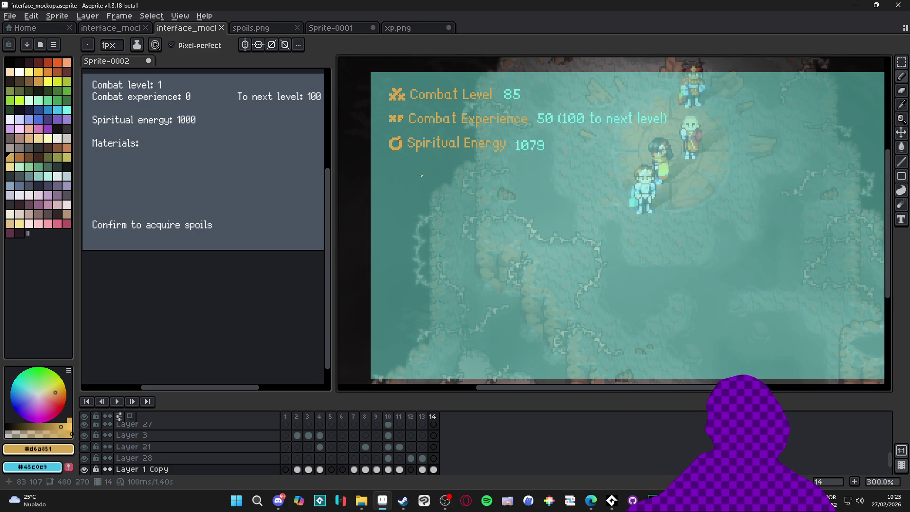
scroll(422, 176, "down", 1)
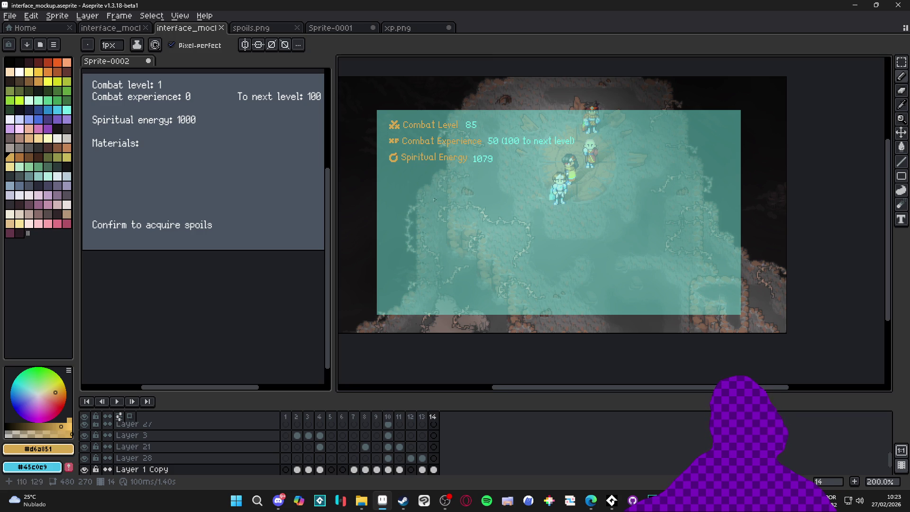
scroll(423, 203, "up", 1)
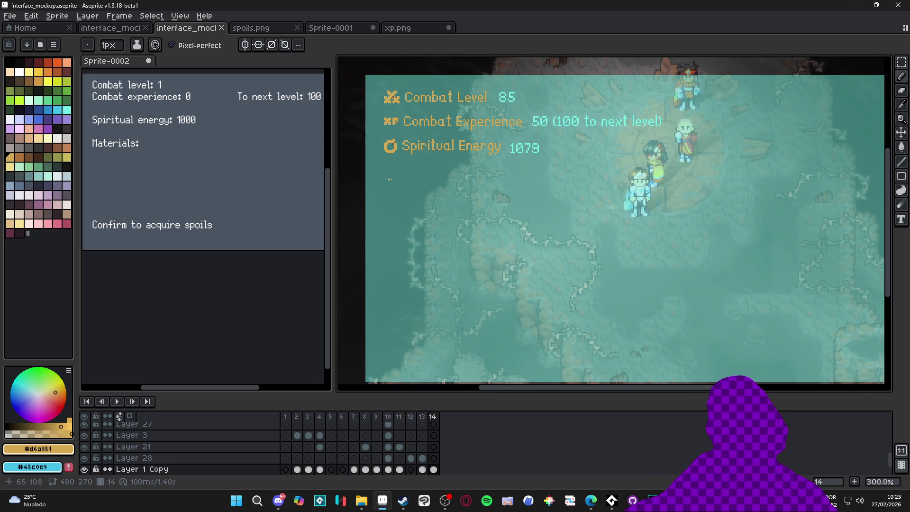
Type the heading 'Materials' below Spiritual Energy in CompassPro font at a larger size
left_click(900, 220)
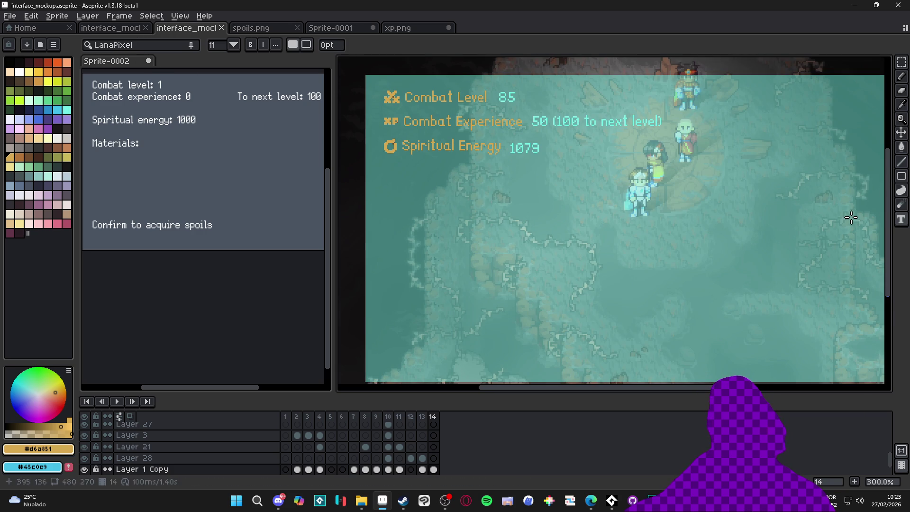
left_click(142, 45)
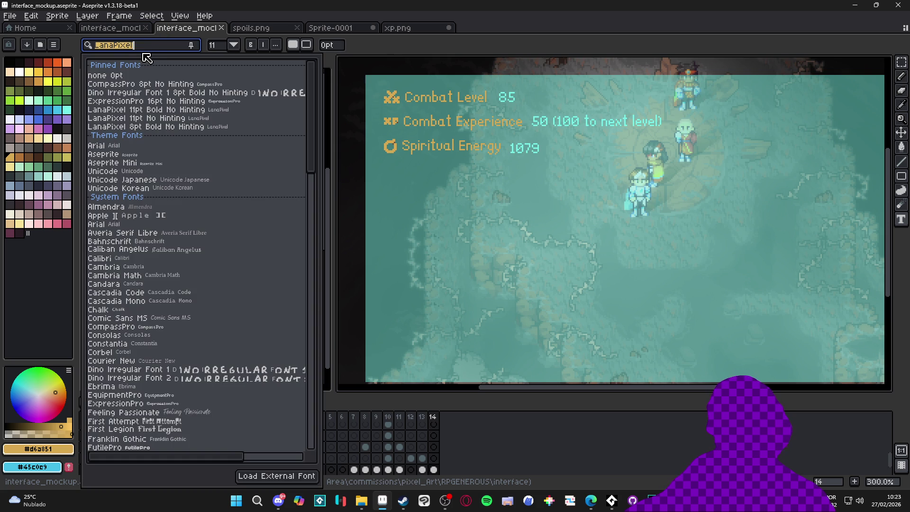
left_click(146, 102)
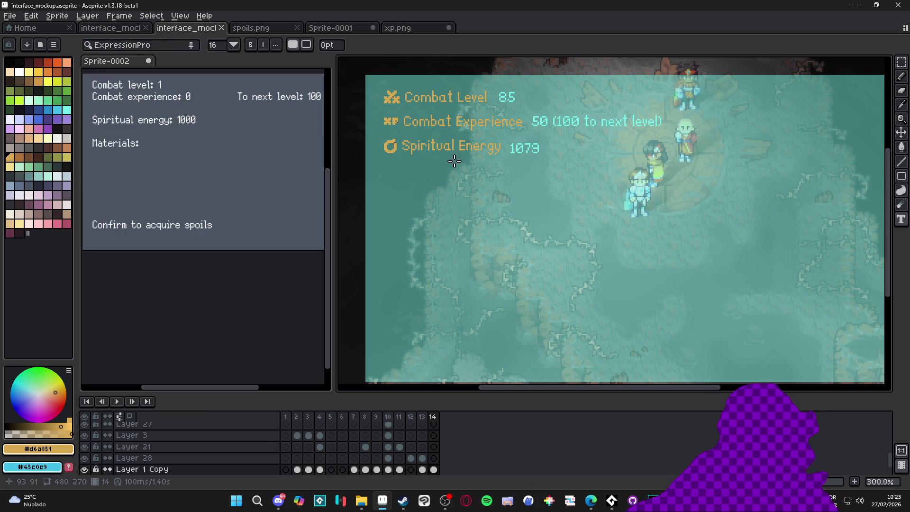
left_click(400, 190)
type("Material")
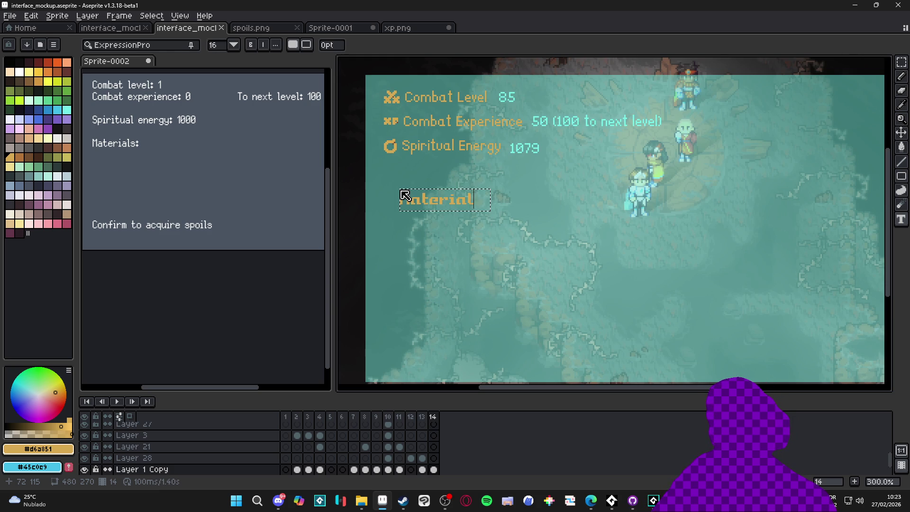
type("s")
key("ctrl+a")
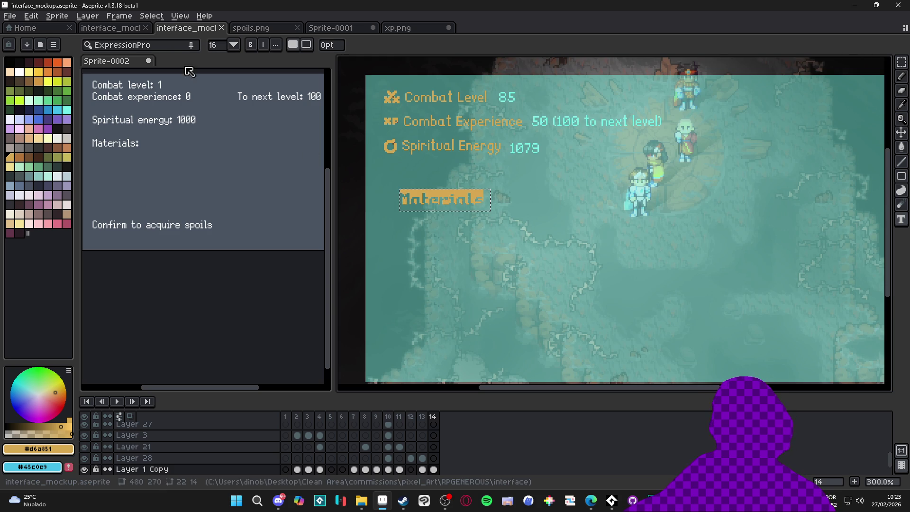
left_click(164, 46)
left_click(145, 84)
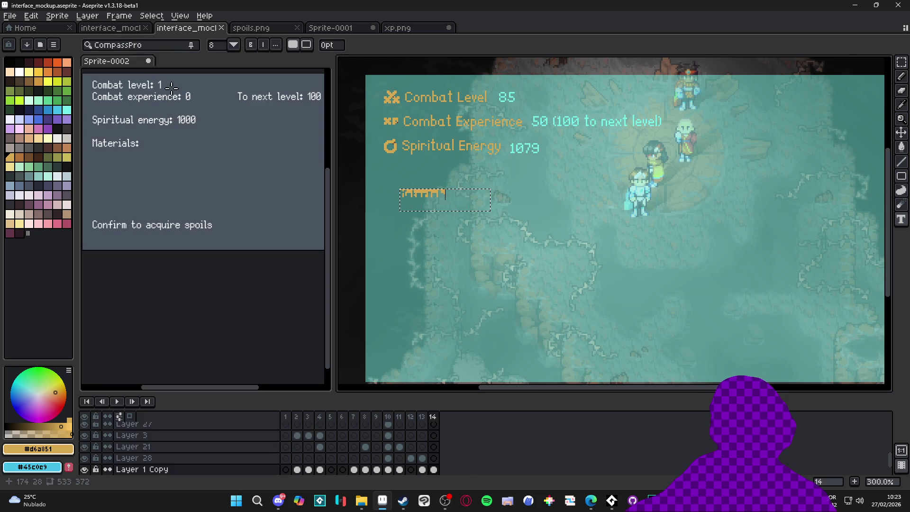
left_click(214, 45)
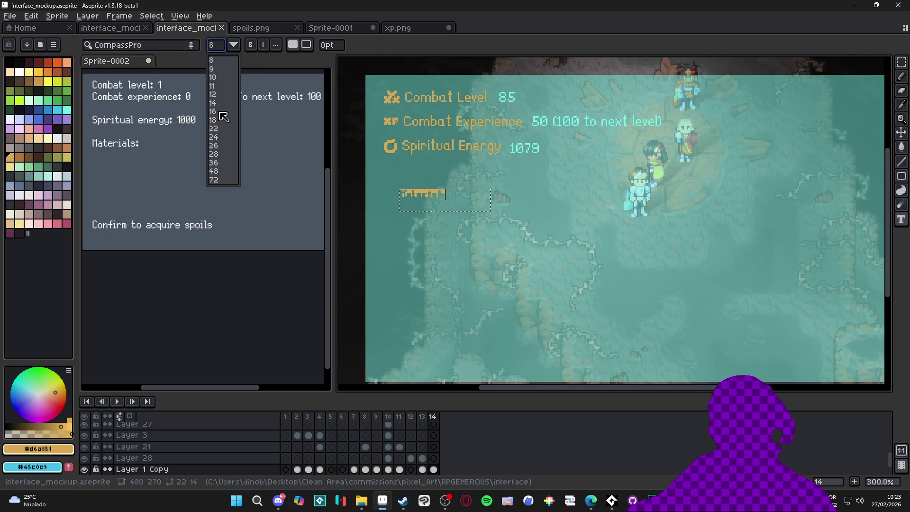
left_click(221, 115)
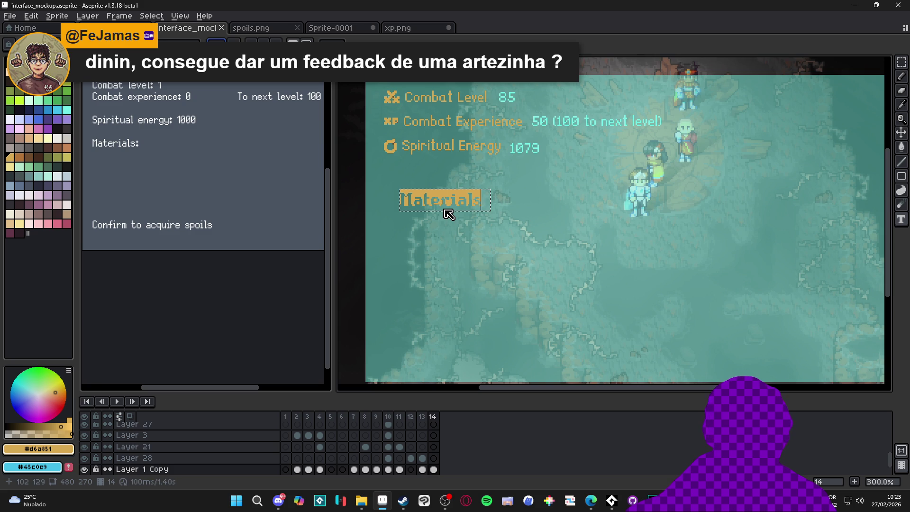
Move the Materials heading up under the Spiritual Energy row and save the mockup
key("m")
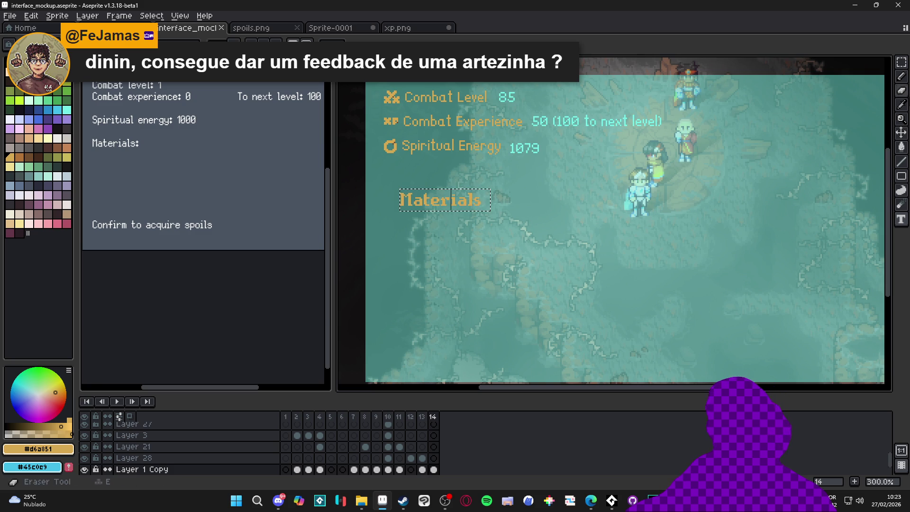
left_click(901, 62)
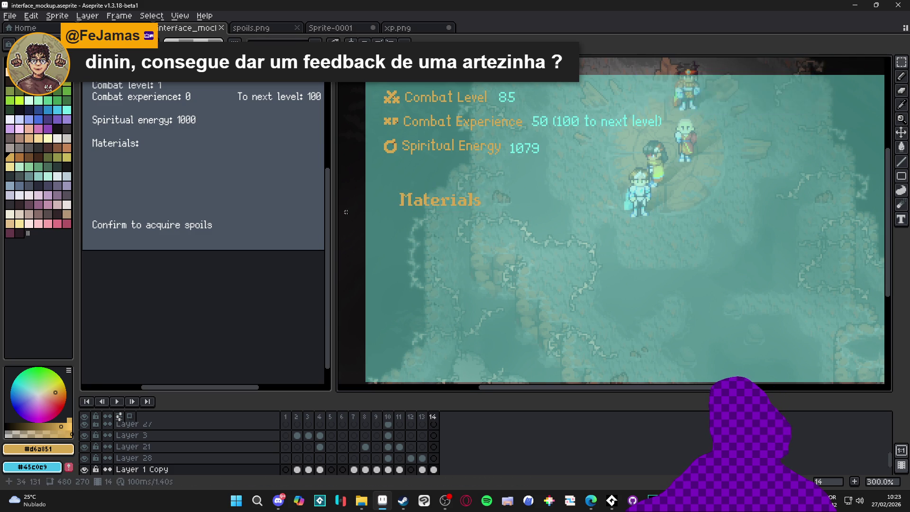
scroll(420, 202, "up", 3)
left_click_drag(420, 202, 669, 310)
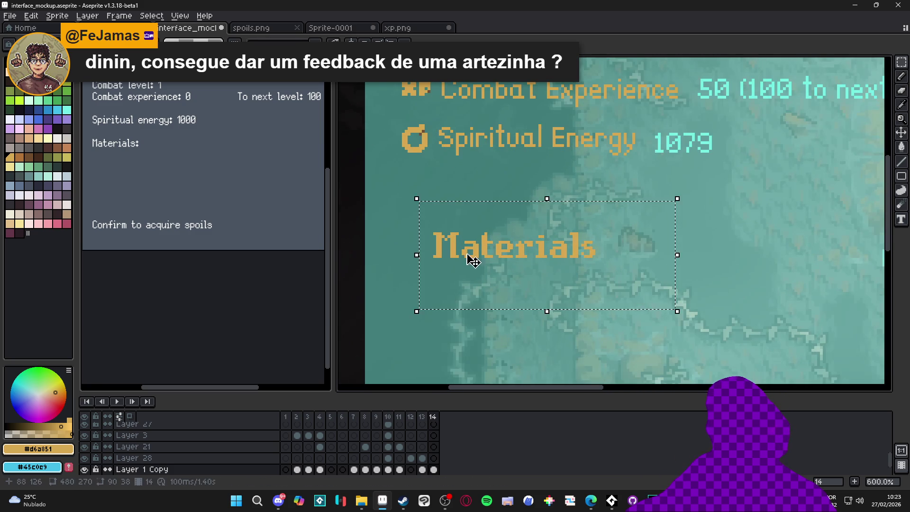
scroll(535, 303, "up", 3)
mouse_move(518, 325)
left_mouse_down()
mouse_move(484, 252)
mouse_move(487, 268)
left_mouse_up()
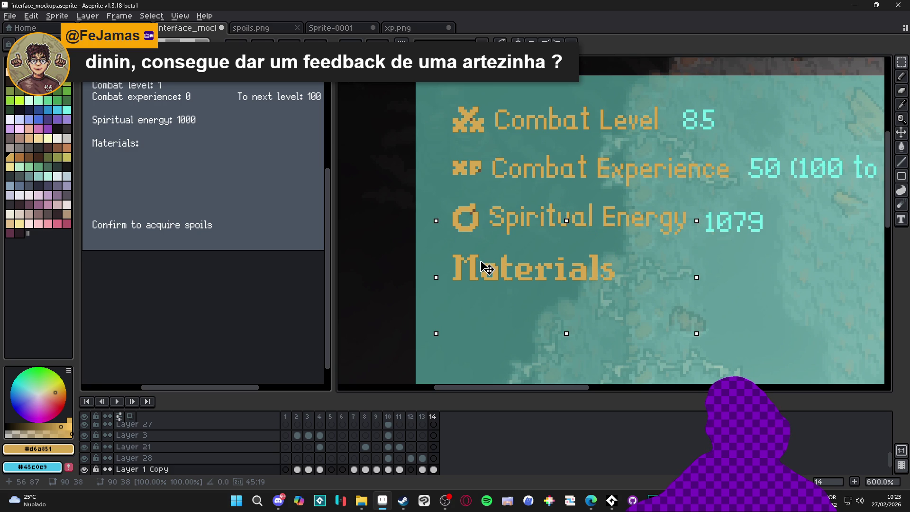
scroll(451, 241, "up", 2)
key("ctrl+d")
scroll(450, 251, "down", 2)
scroll(454, 258, "down", 1)
key("ctrl+shift+d")
scroll(544, 236, "down", 2)
mouse_move(544, 235)
left_mouse_down()
mouse_move(544, 287)
mouse_move(541, 266)
mouse_move(528, 267)
mouse_move(483, 227)
left_mouse_up()
scroll(541, 266, "down", 3)
key("ctrl+d")
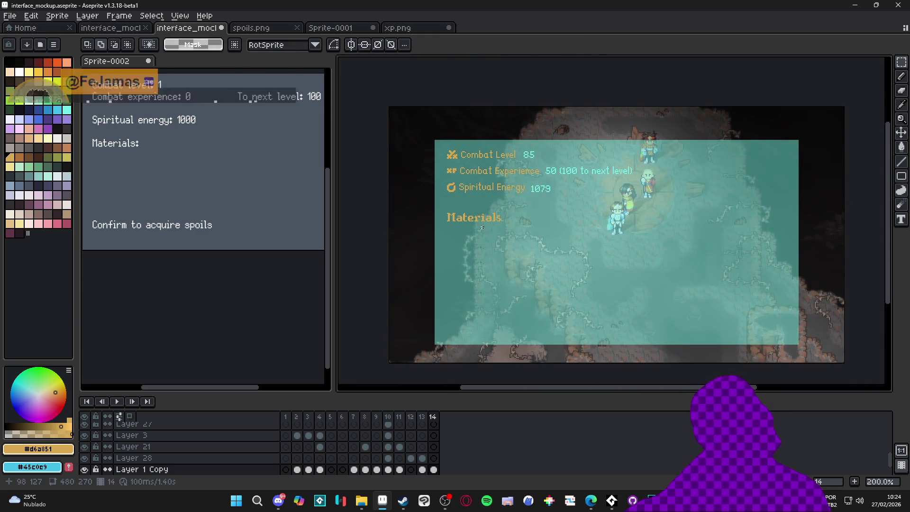
key("ctrl+s")
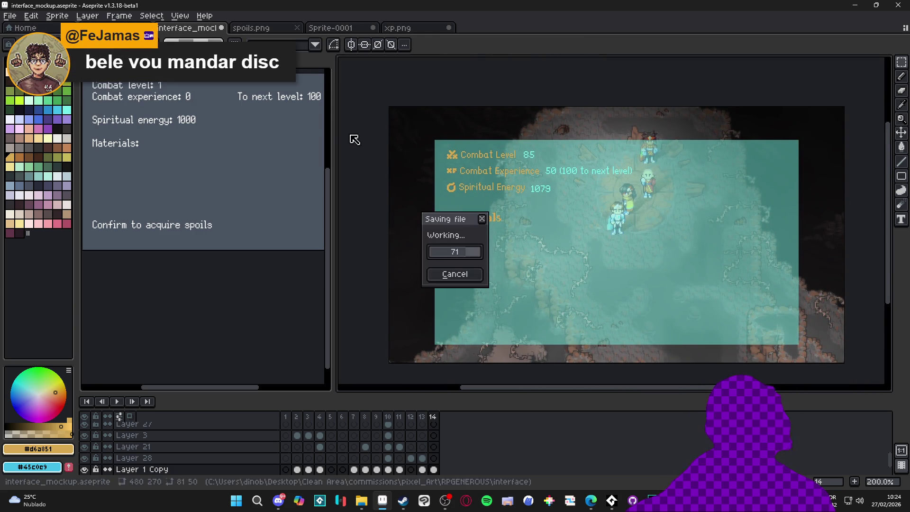
Return to the interface mockup and preview frames from 13 back to the Abilities Save/Load screen
left_click(251, 27)
left_click(185, 28)
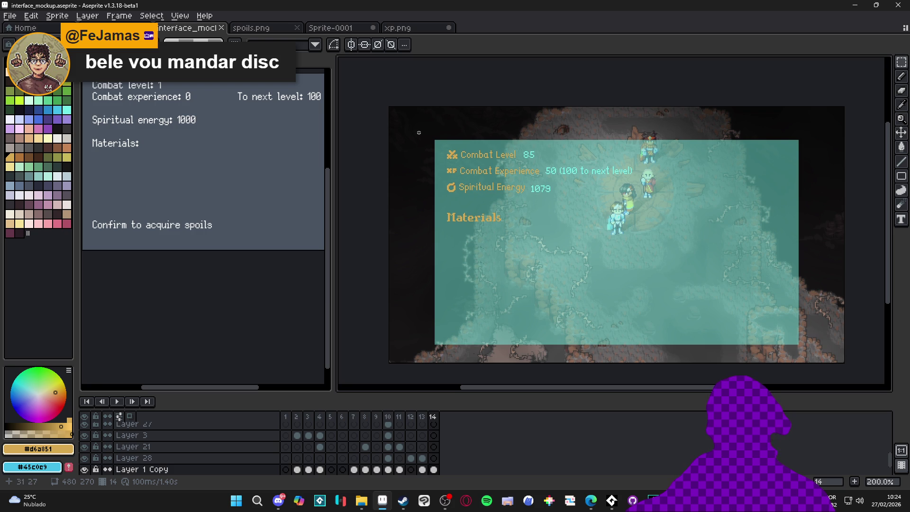
left_click(420, 417)
left_click(409, 417)
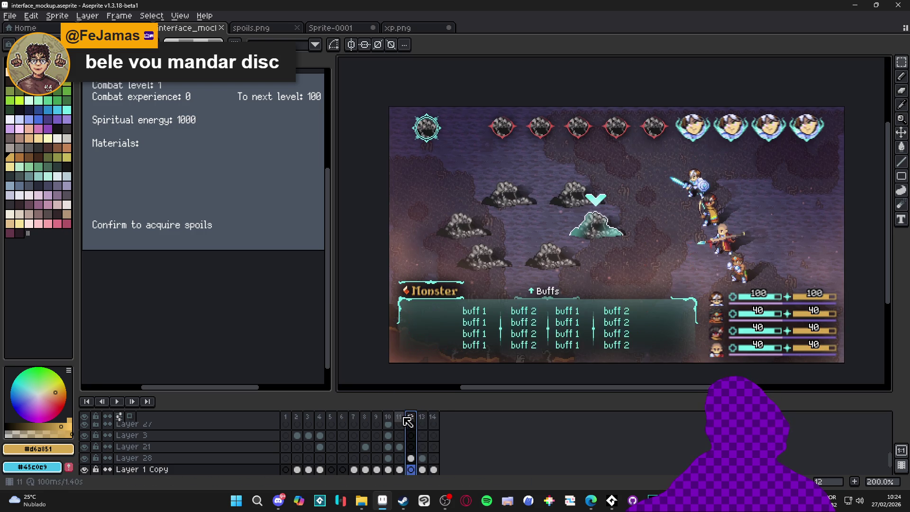
left_click(399, 417)
left_click(388, 418)
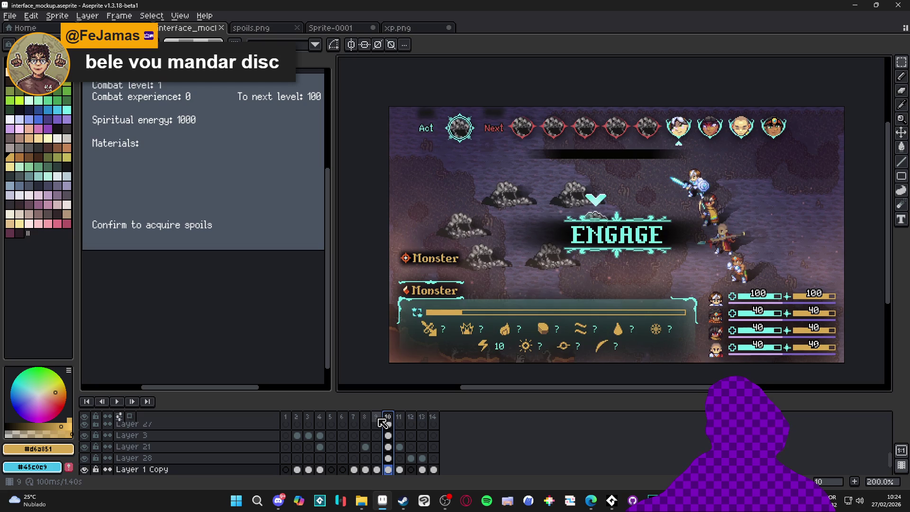
left_click(379, 419)
left_click(369, 418)
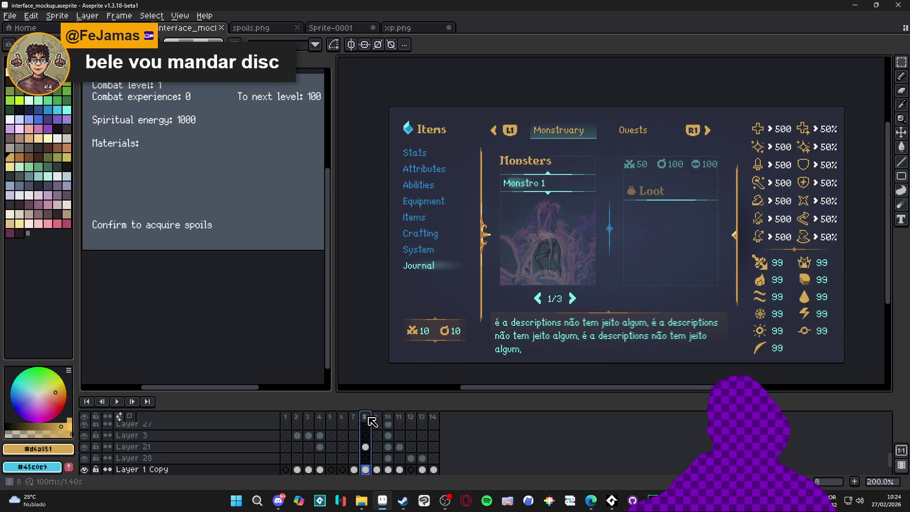
left_click(359, 419)
Preview the Items, character and Main party frames, then return to the Materials frame 14
left_click(348, 421)
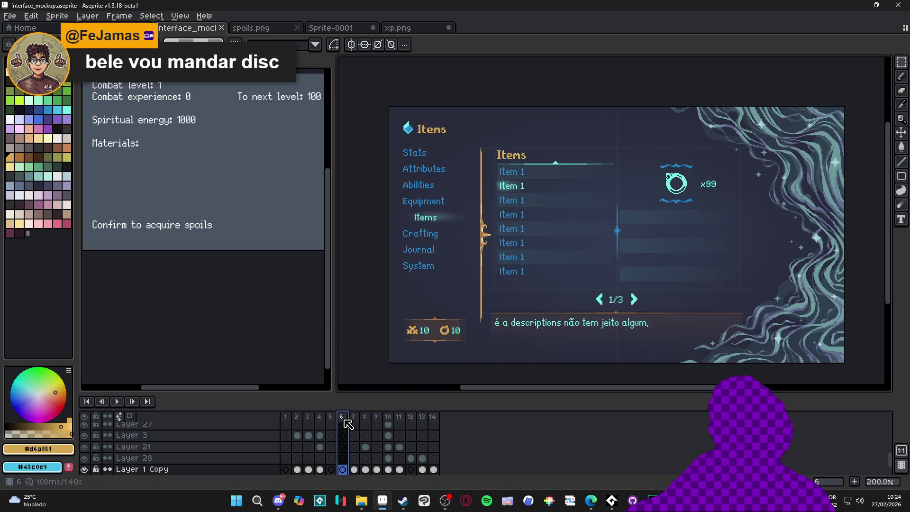
left_click(326, 418)
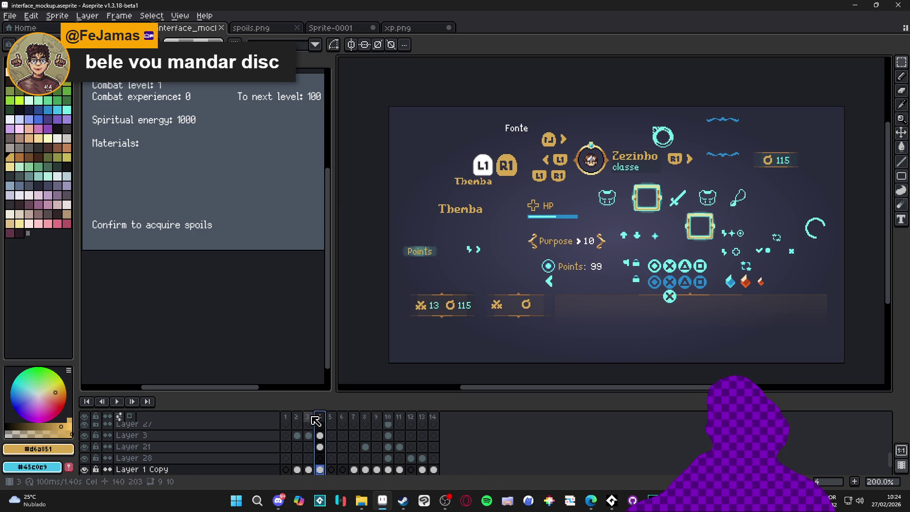
left_click(308, 419)
left_click(297, 418)
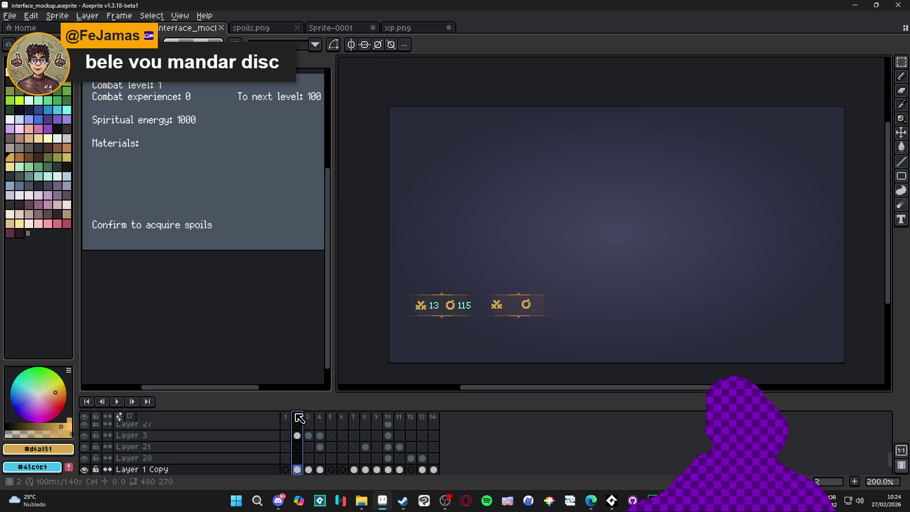
left_click(286, 418)
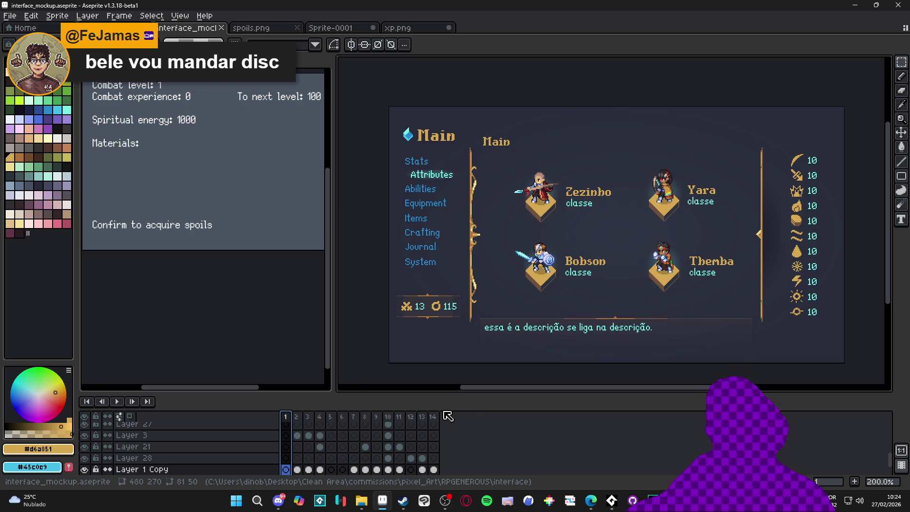
left_click(433, 416)
Select the Materials heading and nudge it one step to the right
scroll(419, 182, "up", 6)
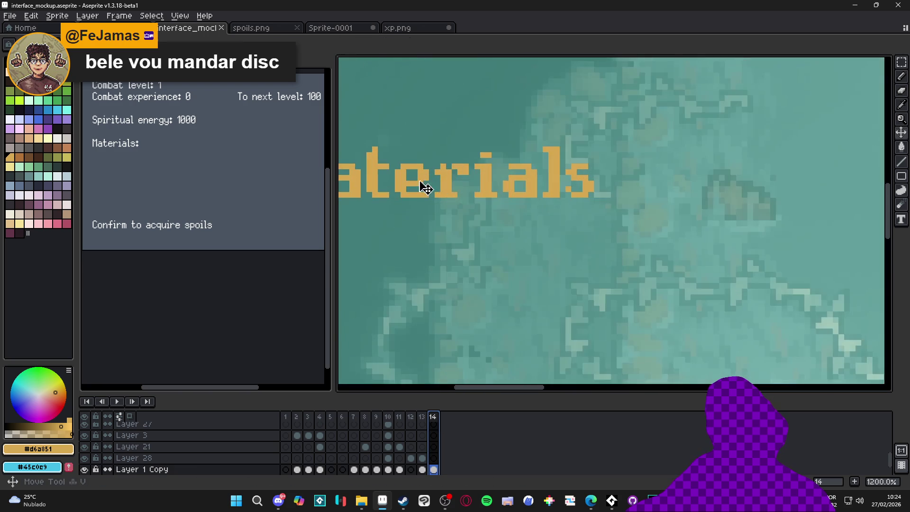
scroll(580, 226, "up", 1)
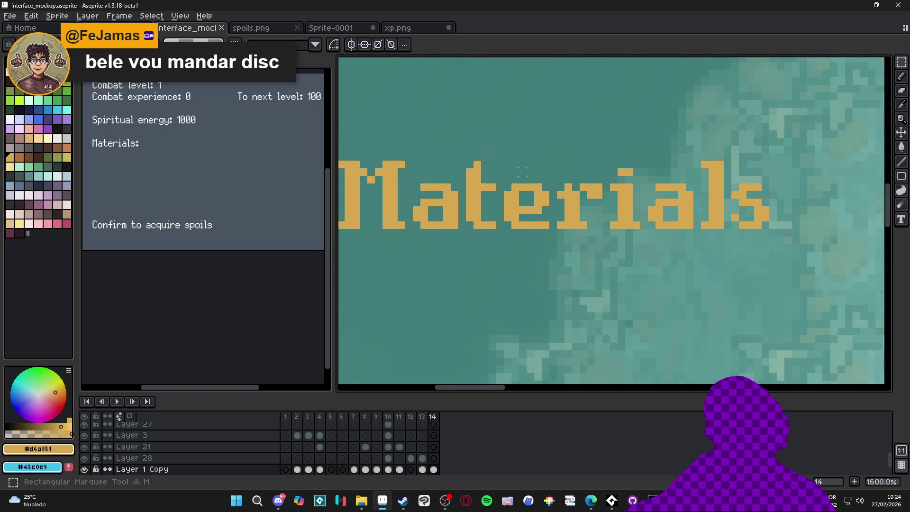
scroll(531, 186, "down", 2)
scroll(471, 201, "up", 1)
left_click_drag(387, 180, 787, 314)
key("Right")
key("Right")
key("Right")
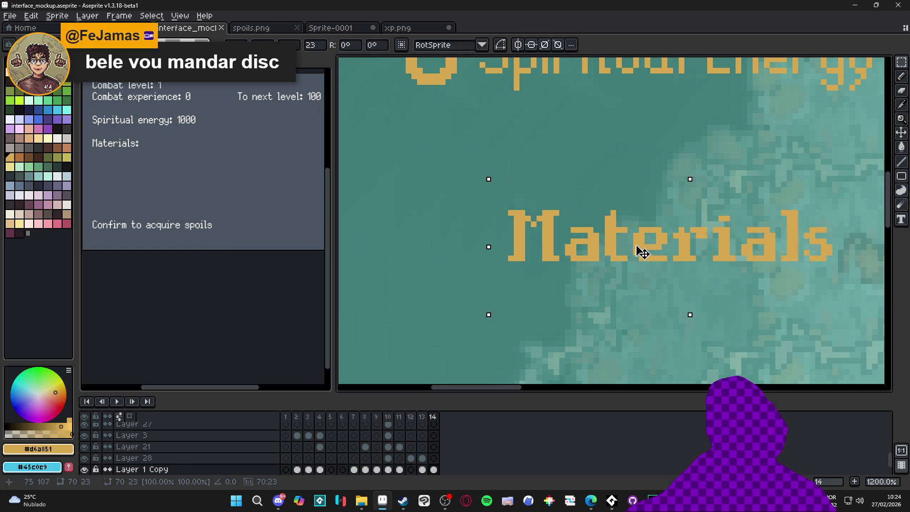
Paint a gold sack icon with a round body and solid neck in front of Materials
scroll(539, 249, "up", 3)
key("b")
key("plus")
key("plus")
key("plus")
scroll(417, 251, "left", 1)
mouse_move(419, 251)
left_mouse_down()
mouse_move(443, 251)
mouse_move(420, 234)
mouse_move(424, 214)
mouse_move(462, 202)
left_mouse_up()
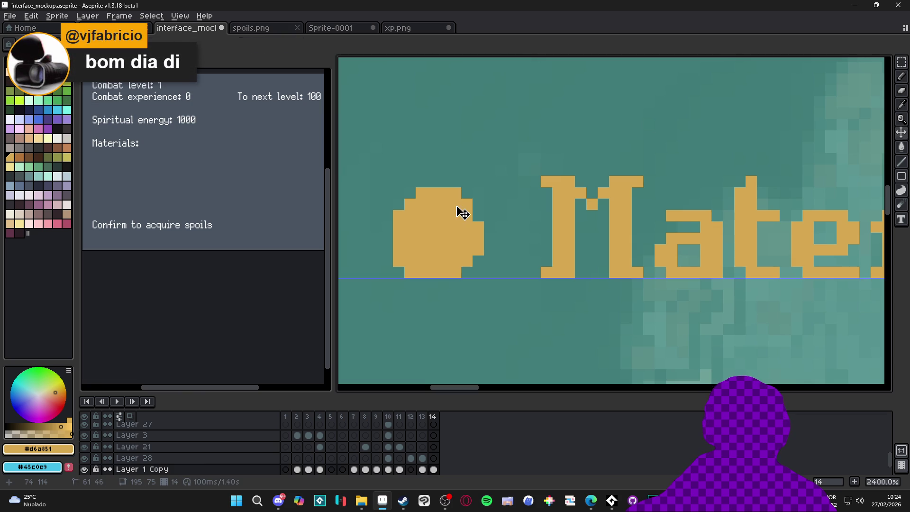
left_click(475, 207)
left_click(478, 216)
left_click(466, 193)
scroll(460, 193, "down", 2)
left_click(446, 183)
left_click_drag(437, 176, 450, 170)
left_click(442, 178)
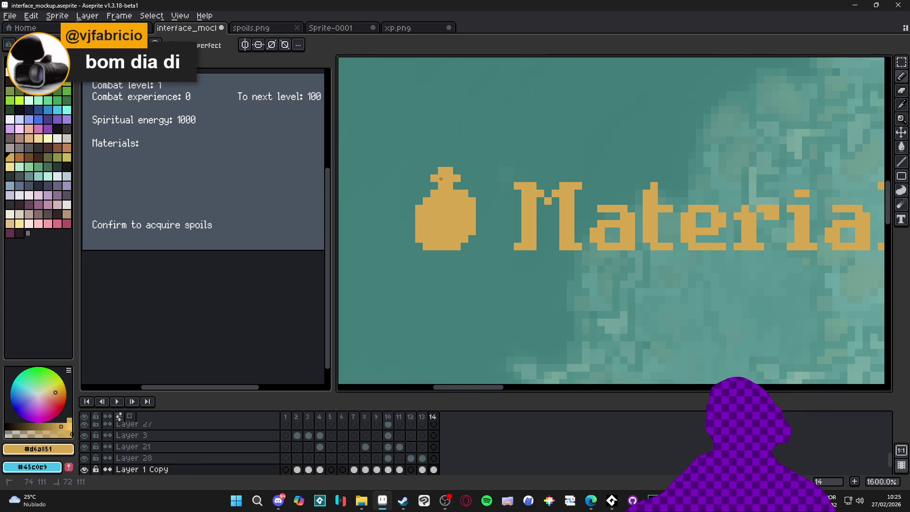
key("ctrl+z")
left_click(459, 168)
Trim the extra gold pixels off the sack's right shoulder with a single-pixel pencil
scroll(459, 169, "down", 3)
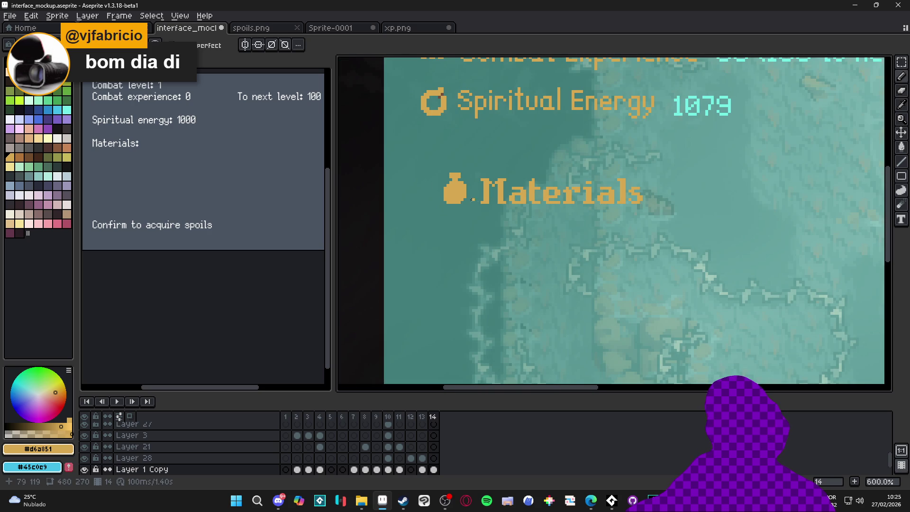
scroll(459, 197, "up", 4)
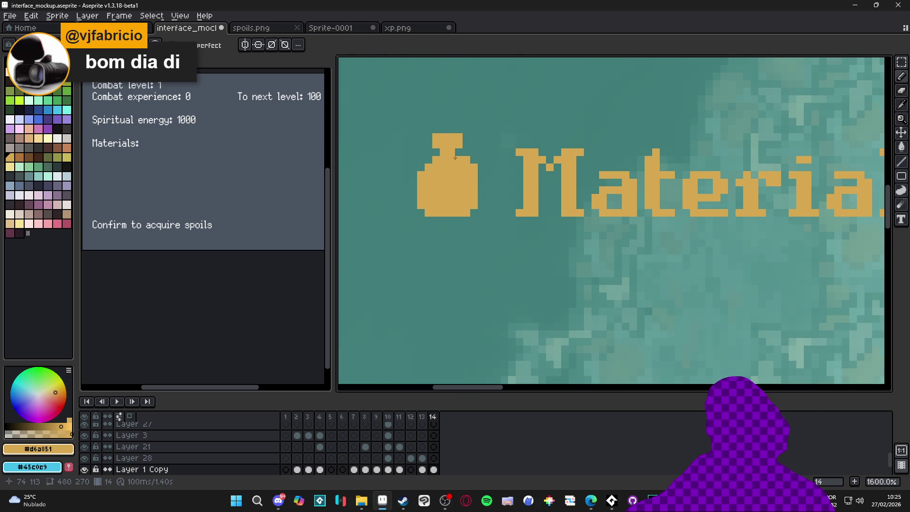
key("b")
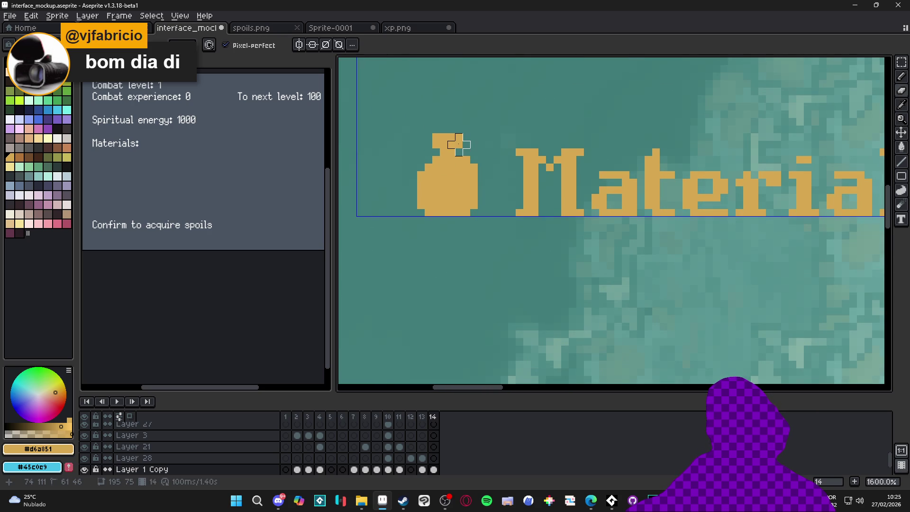
left_click_drag(474, 165, 474, 182)
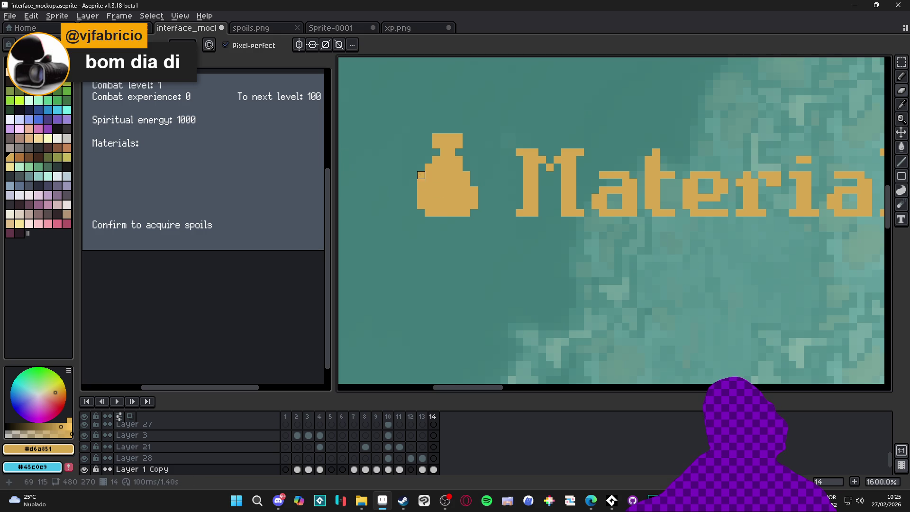
scroll(418, 201, "down", 2)
scroll(419, 201, "up", 2)
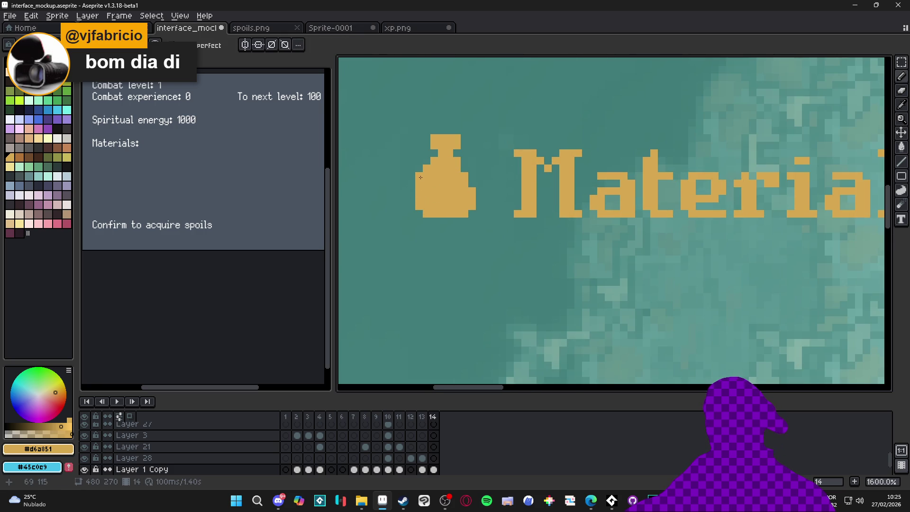
scroll(420, 177, "down", 4)
scroll(448, 141, "up", 4)
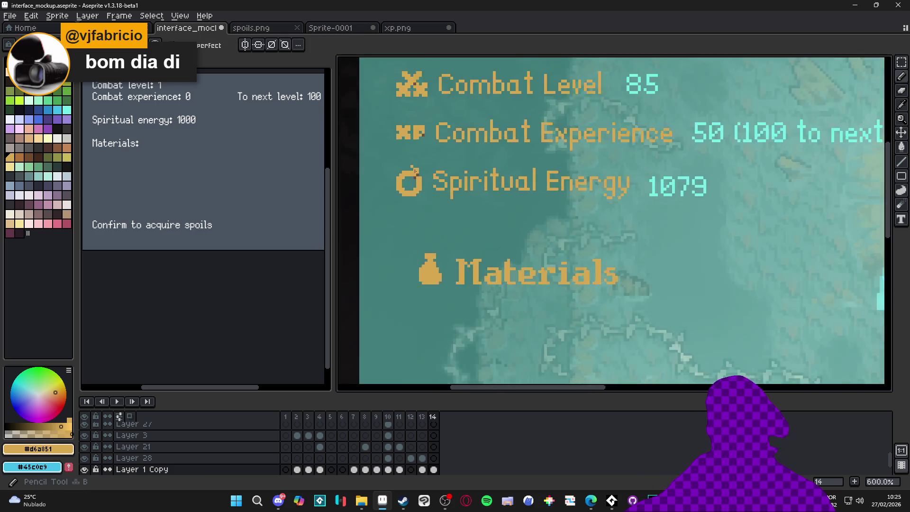
scroll(416, 178, "down", 3)
scroll(448, 224, "up", 3)
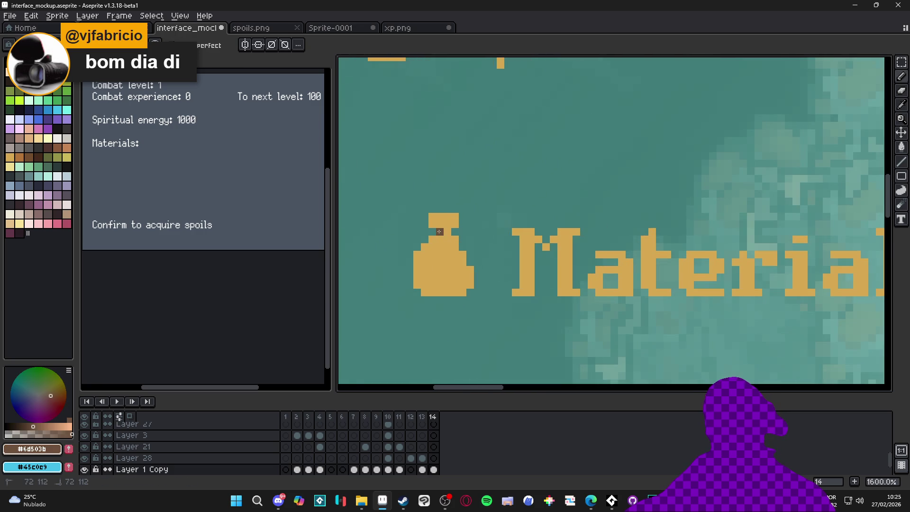
Draw a brown drawstring along the sack neck, with pixels beside its right shoulder
scroll(468, 247, "down", 3)
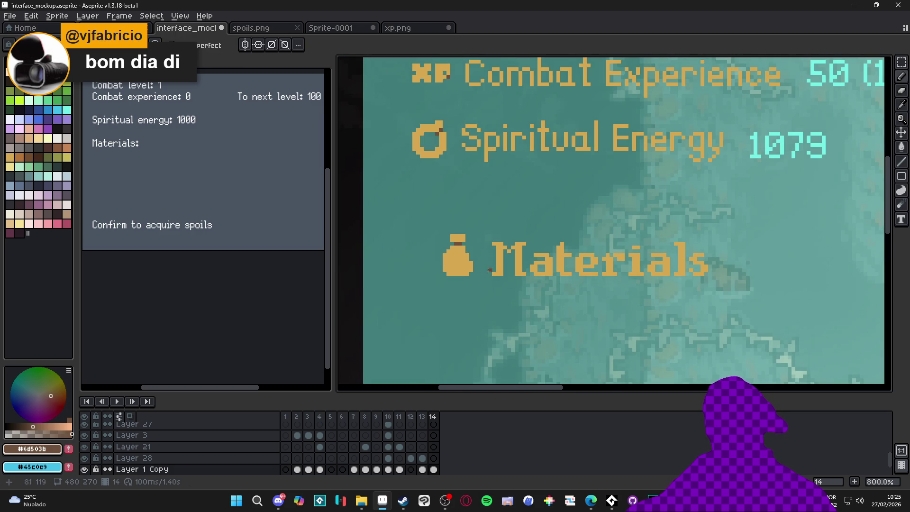
scroll(467, 247, "up", 4)
mouse_move(453, 230)
left_mouse_down()
mouse_move(475, 233)
mouse_move(473, 255)
left_mouse_up()
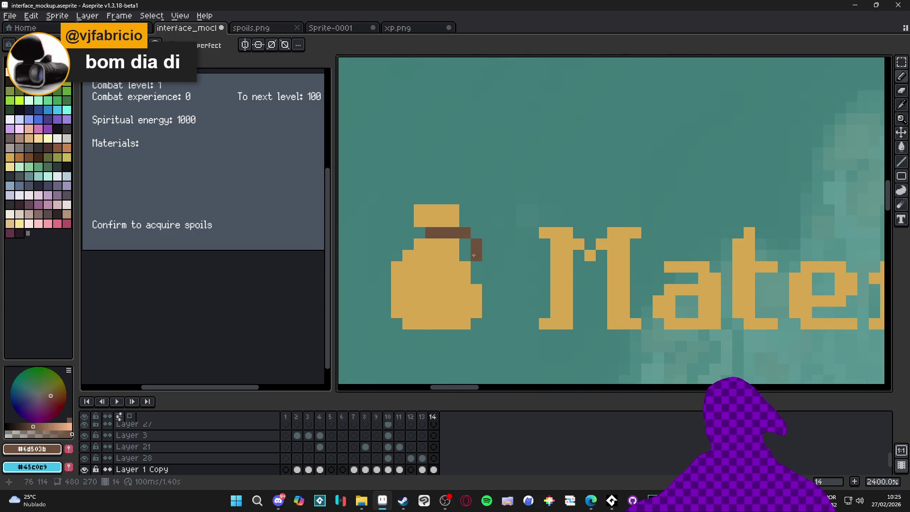
left_click(477, 222)
left_click(476, 221)
left_click(488, 233)
left_click(488, 244)
Undo the last brown stroke and add a brown pixel at the sack's corner
scroll(505, 284, "down", 4)
scroll(504, 284, "down", 2)
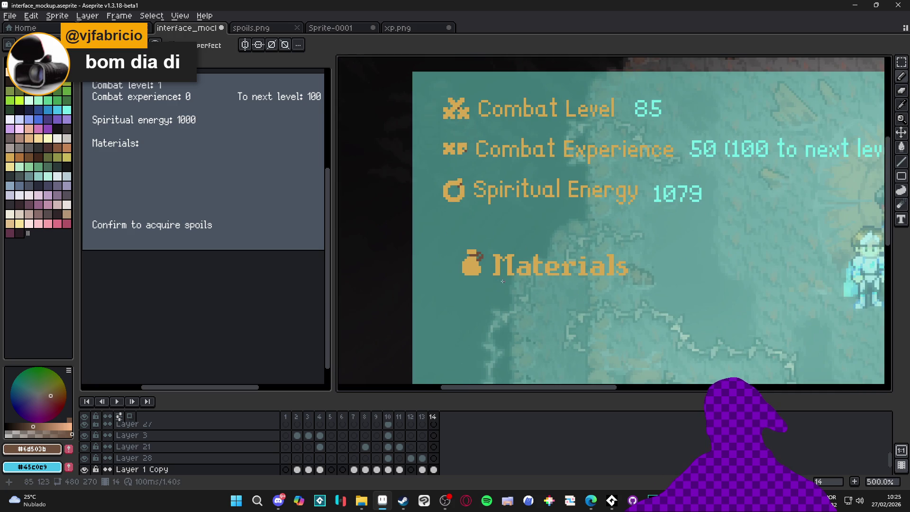
scroll(487, 267, "up", 5)
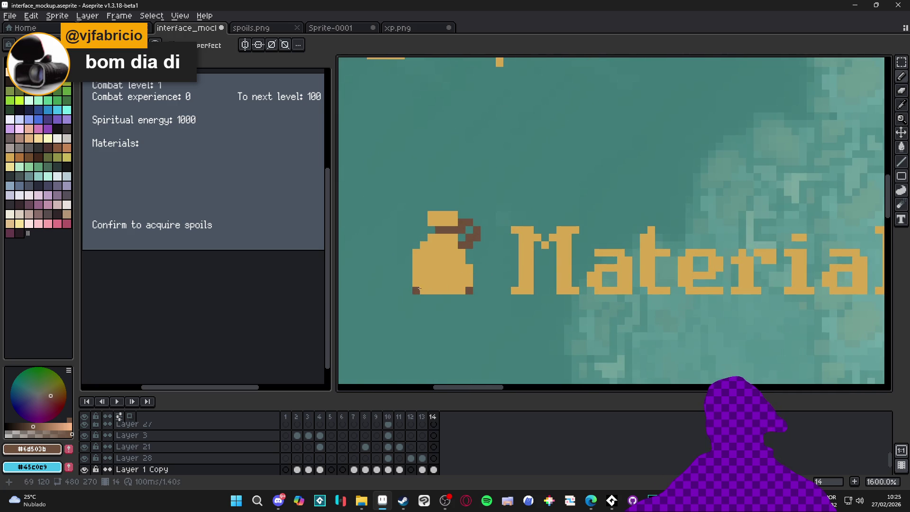
scroll(417, 252, "down", 3)
scroll(458, 267, "up", 3)
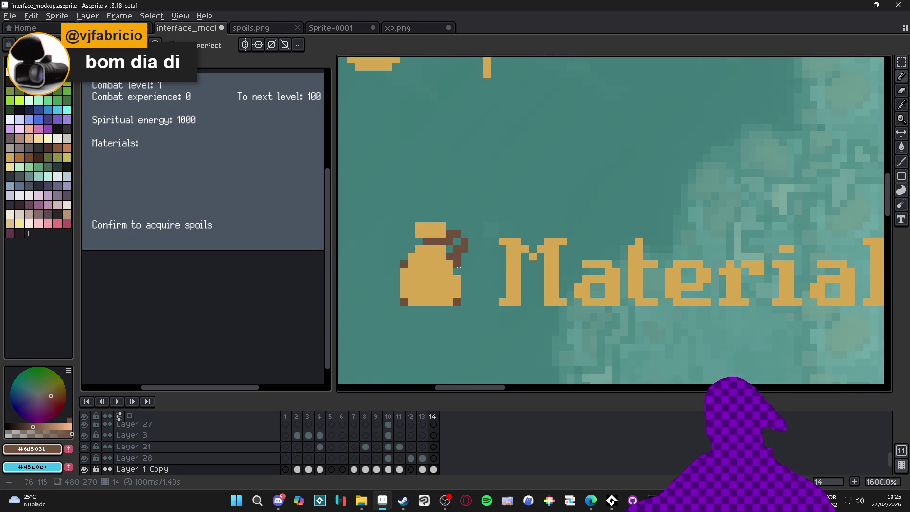
scroll(459, 272, "down", 6)
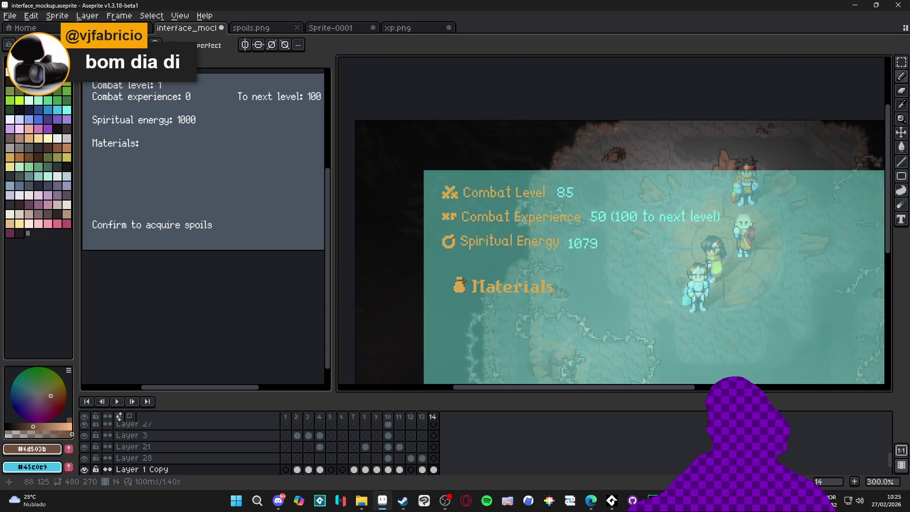
scroll(482, 298, "up", 2)
key("ctrl+z")
scroll(412, 260, "up", 4)
left_click(409, 247)
scroll(489, 304, "down", 7)
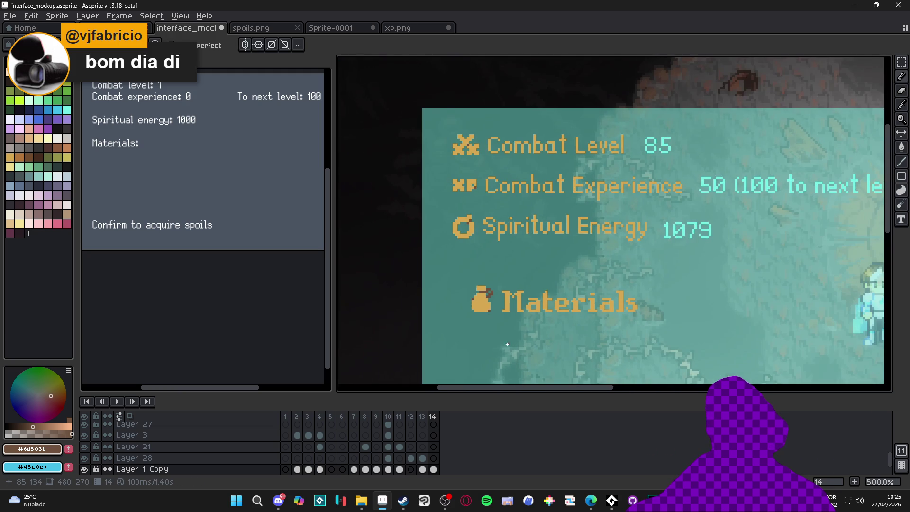
scroll(482, 337, "down", 3)
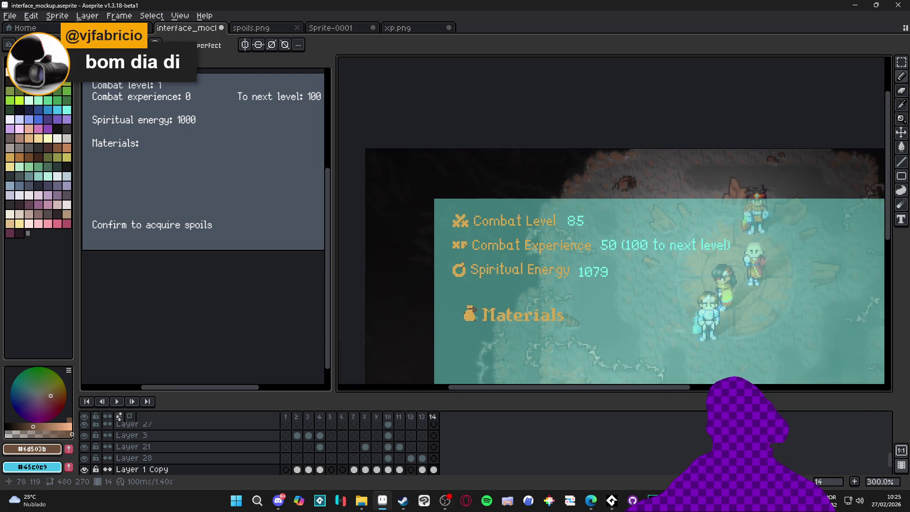
scroll(466, 317, "up", 6)
scroll(475, 333, "down", 5)
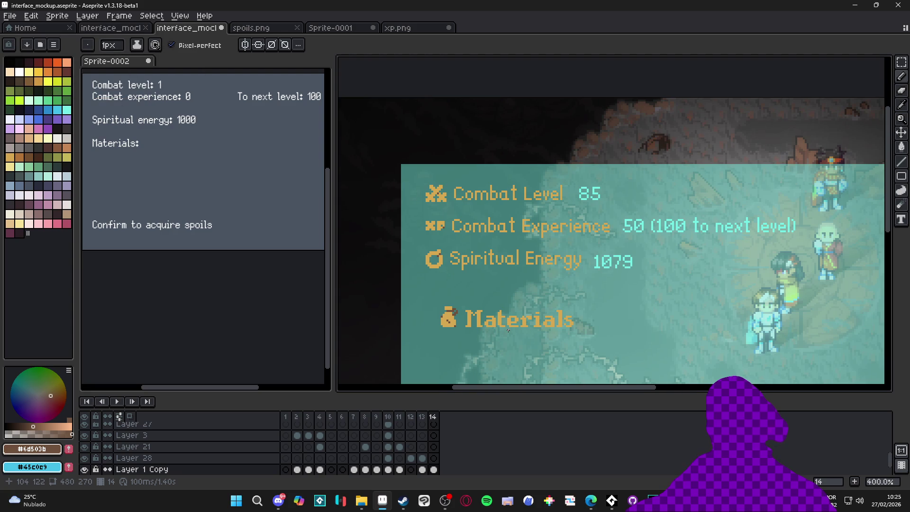
Select the Materials row with the rectangular marquee and move it left
mouse_move(506, 330)
left_mouse_down()
mouse_move(484, 315)
mouse_move(466, 317)
mouse_move(456, 303)
left_mouse_up()
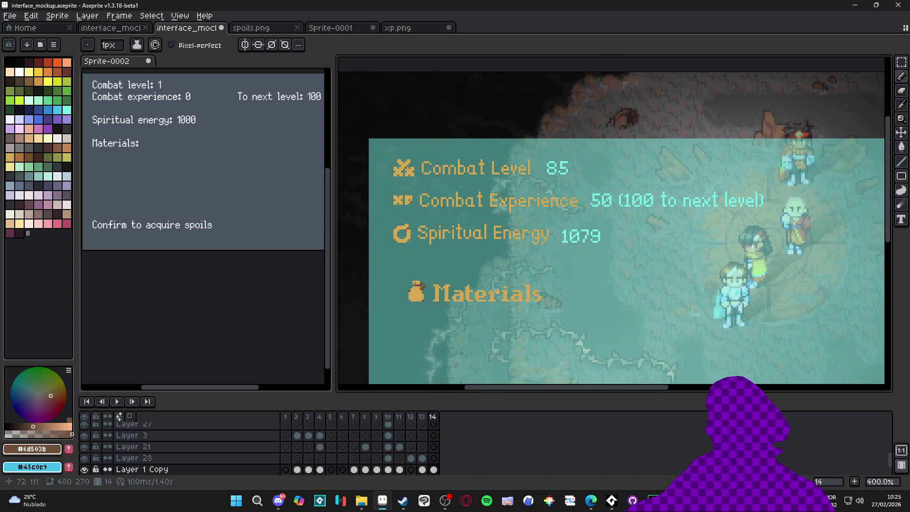
scroll(400, 273, "up", 2)
key("m")
left_click_drag(375, 257, 681, 336)
left_click_drag(470, 308, 448, 308)
left_click(385, 217)
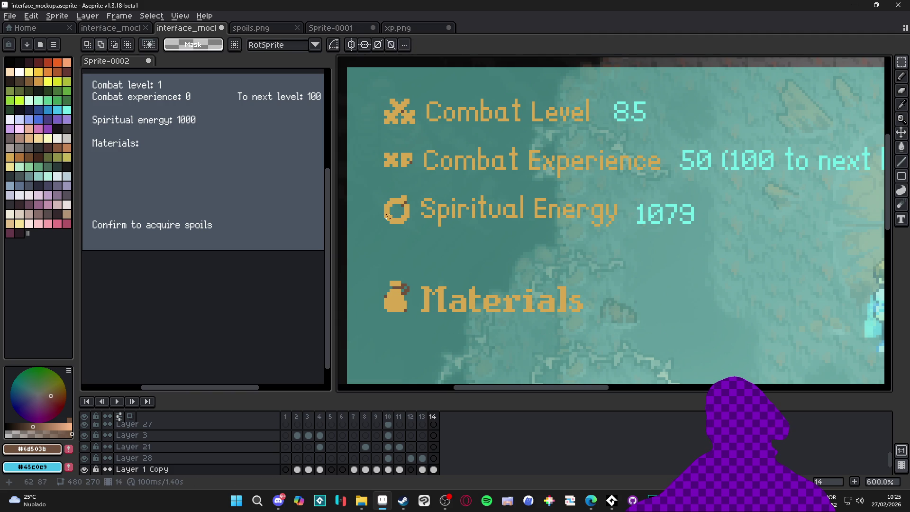
Clear the selection around the sack icon and save interface_mockup.aseprite
mouse_move(381, 219)
left_mouse_down()
mouse_move(392, 331)
mouse_move(475, 287)
mouse_move(589, 264)
mouse_move(520, 239)
left_mouse_up()
left_click(382, 332)
left_click(589, 274)
scroll(574, 276, "down", 4)
key("ctrl+s")
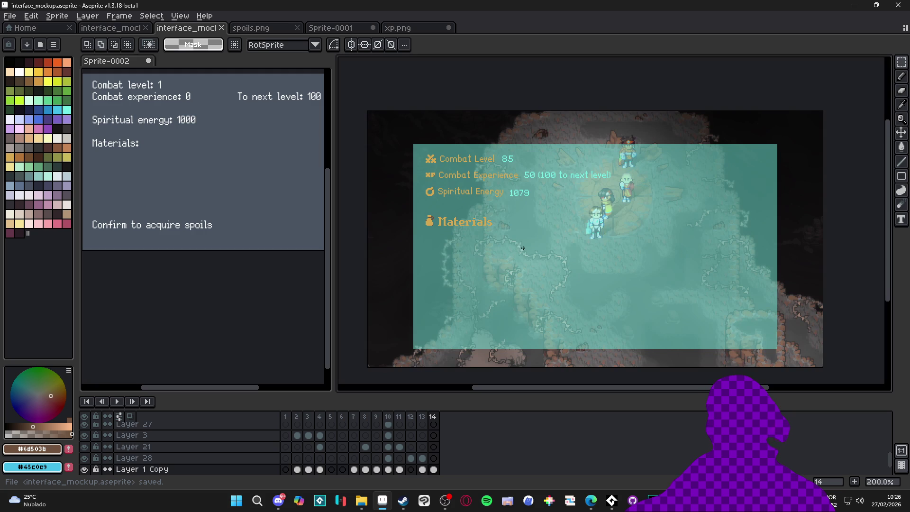
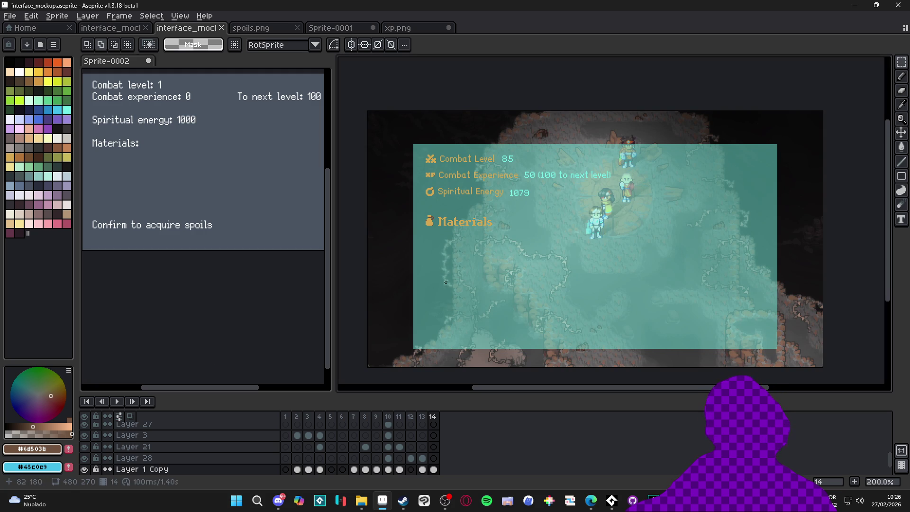
On the icon-sheet frame, marquee-select the lower ornate frame icon on its layer
left_click(342, 417)
left_click(320, 417)
key("v")
scroll(673, 249, "up", 4)
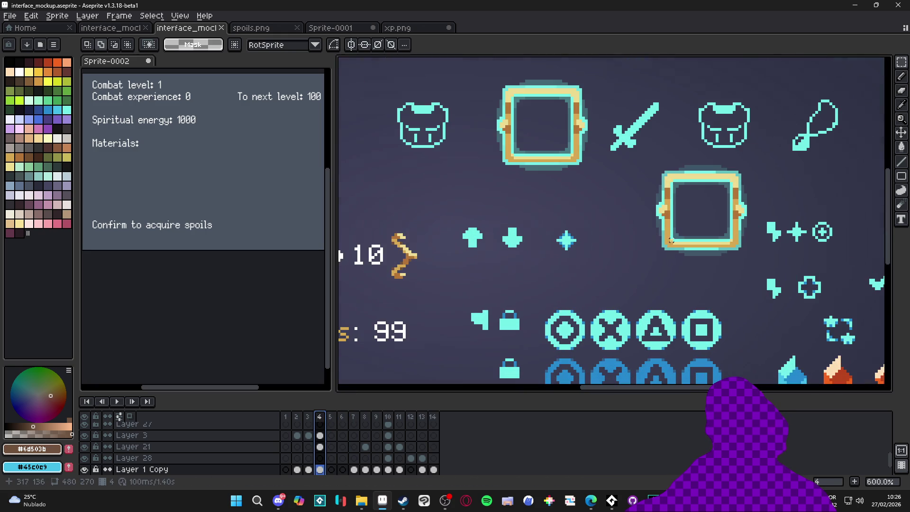
left_click(672, 248, "ctrl")
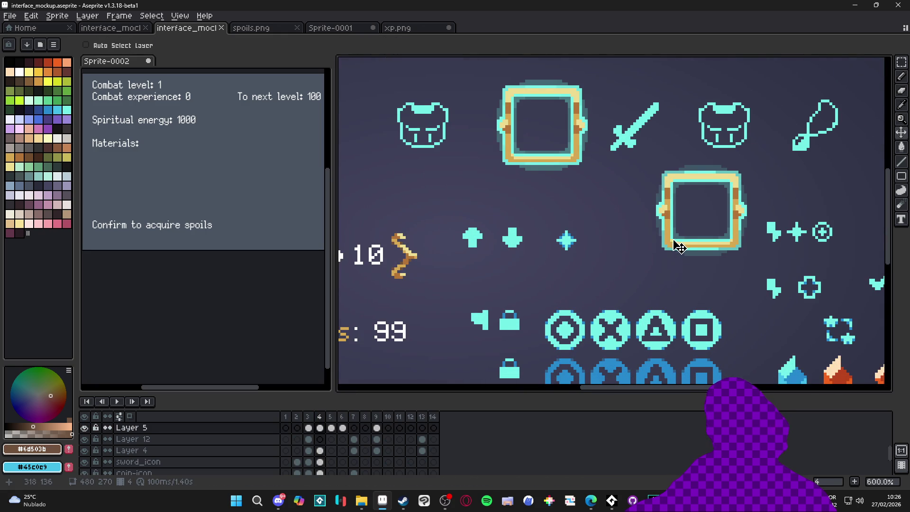
scroll(681, 247, "right", 2)
key("m")
left_click_drag(610, 151, 722, 267)
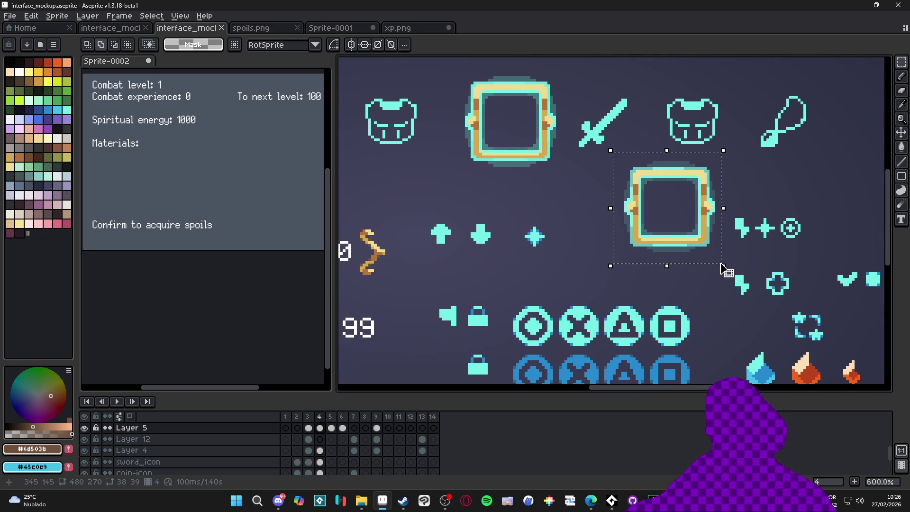
Paste the frame icon into the mockup under the Materials heading, nudged one pixel left
left_click(434, 417)
scroll(464, 277, "down", 5)
scroll(464, 277, "up", 3)
key("ctrl+v")
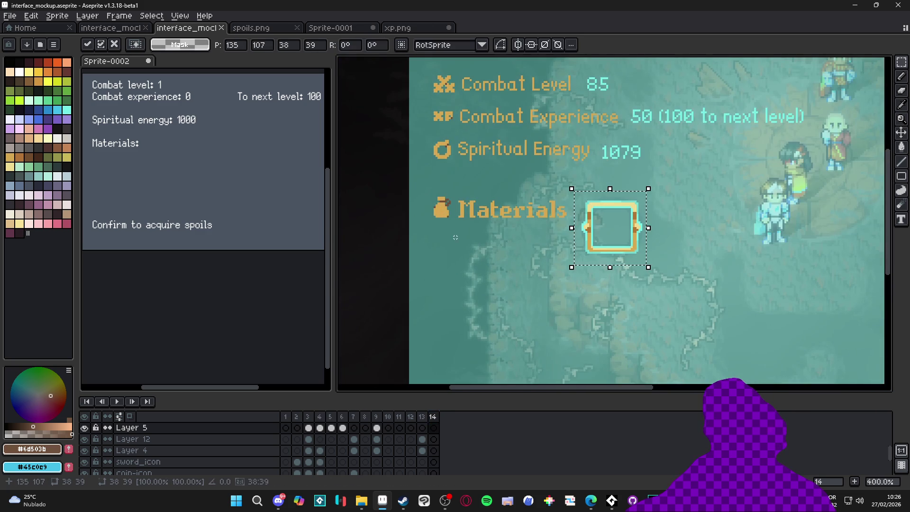
left_click_drag(614, 241, 462, 271)
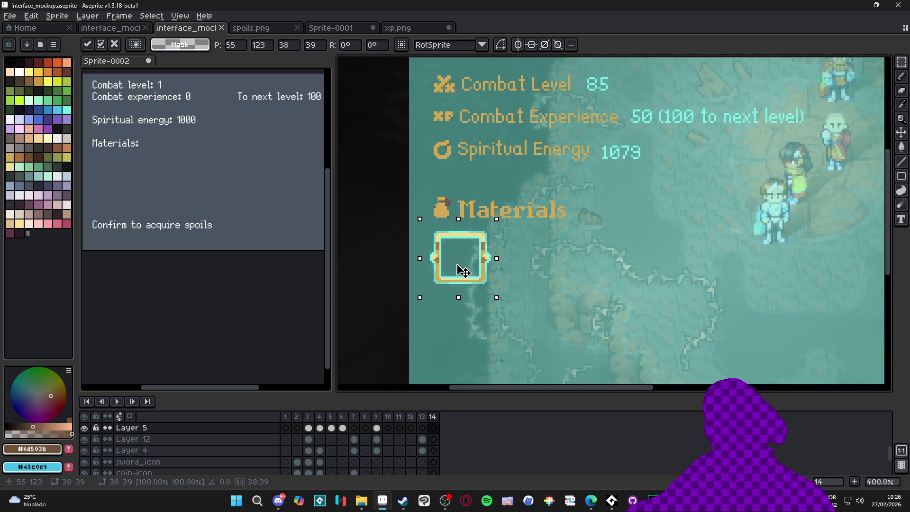
key("Left")
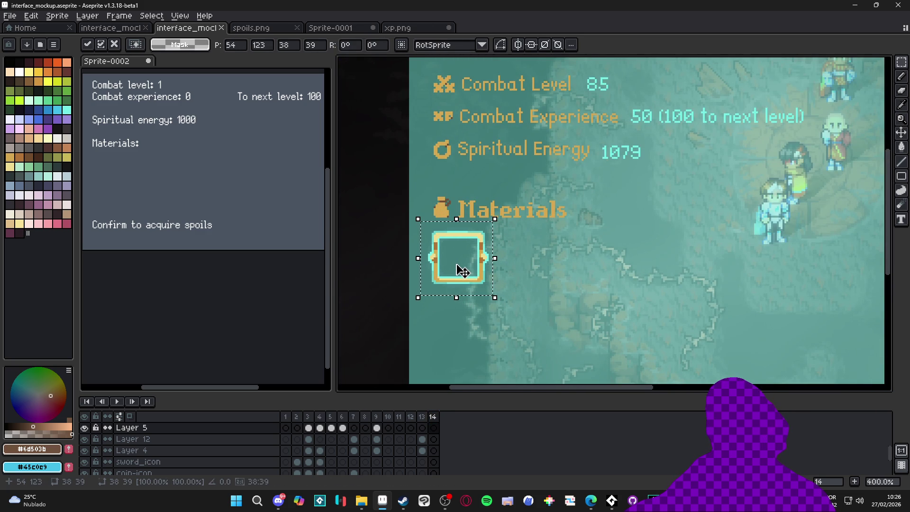
key("Return")
Eyedrop the frame border's cyan as the drawing colour
scroll(481, 253, "up", 3)
left_click(485, 237, "alt")
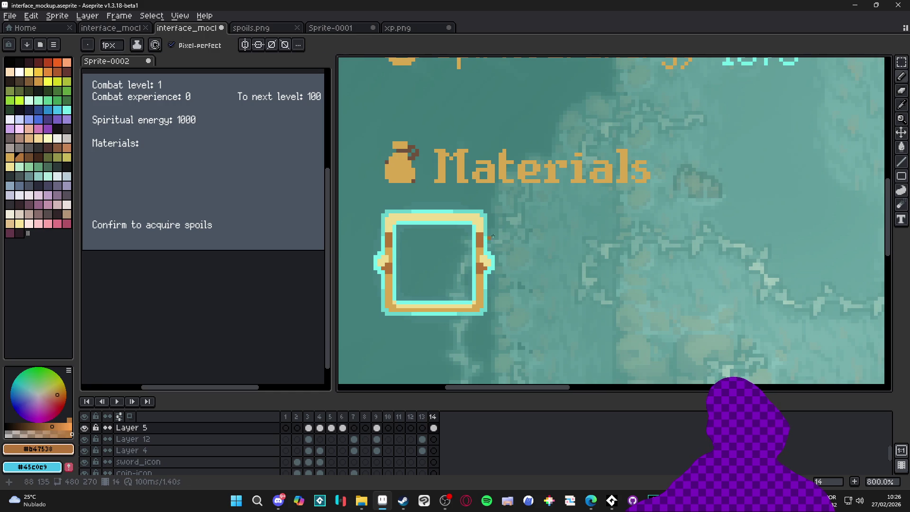
scroll(476, 237, "up", 1)
left_click(482, 240, "alt")
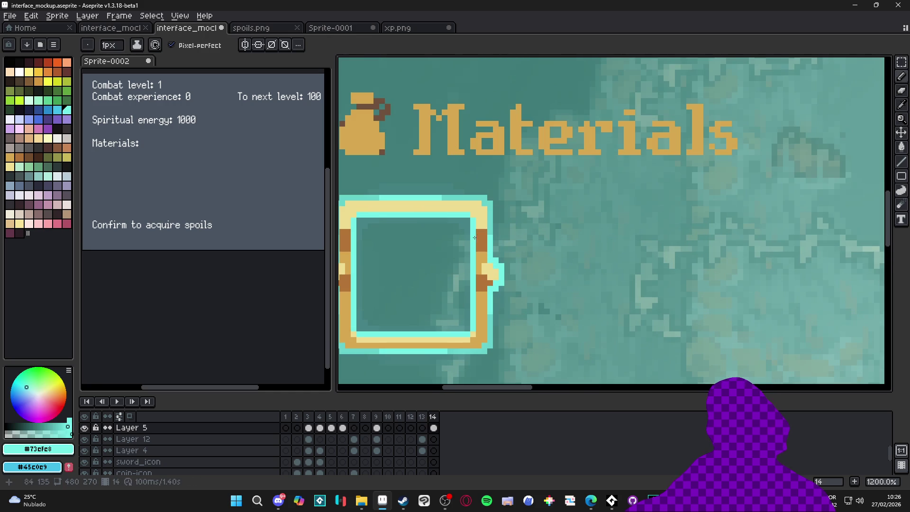
scroll(481, 240, "down", 3)
scroll(443, 239, "up", 2)
Magic-wand the frame's inner square and try moving it, then undo the move
key("w")
left_click(434, 251)
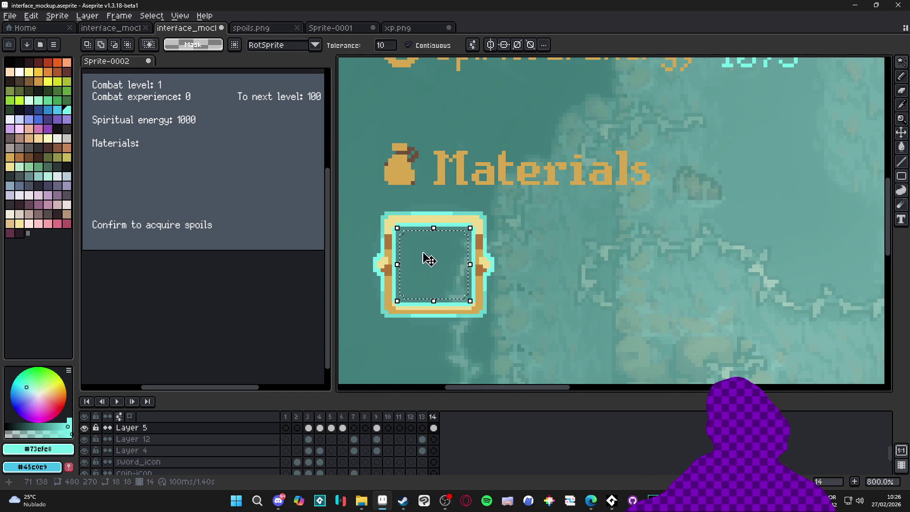
key("v")
left_click_drag(487, 295, 523, 310)
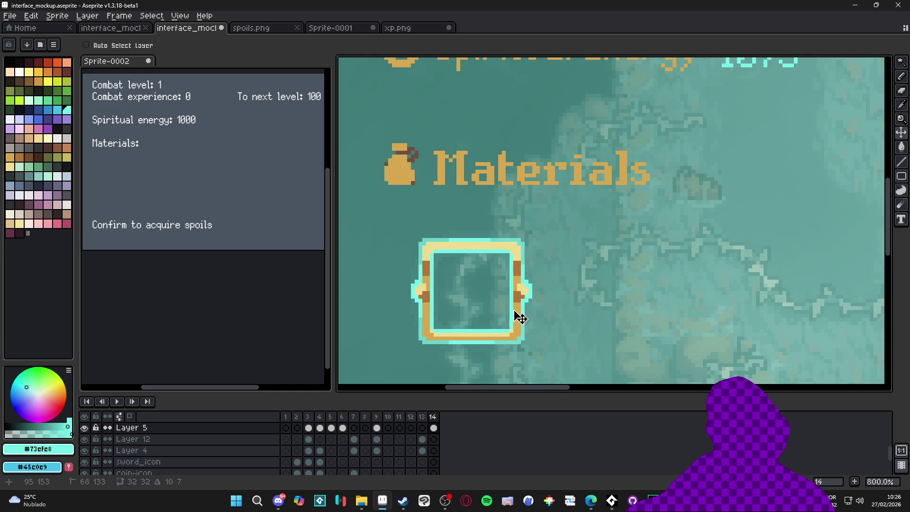
key("ctrl+z")
Marquee-select the whole pasted frame graphic and delete it
scroll(412, 232, "up", 1)
key("m")
scroll(396, 225, "up", 1)
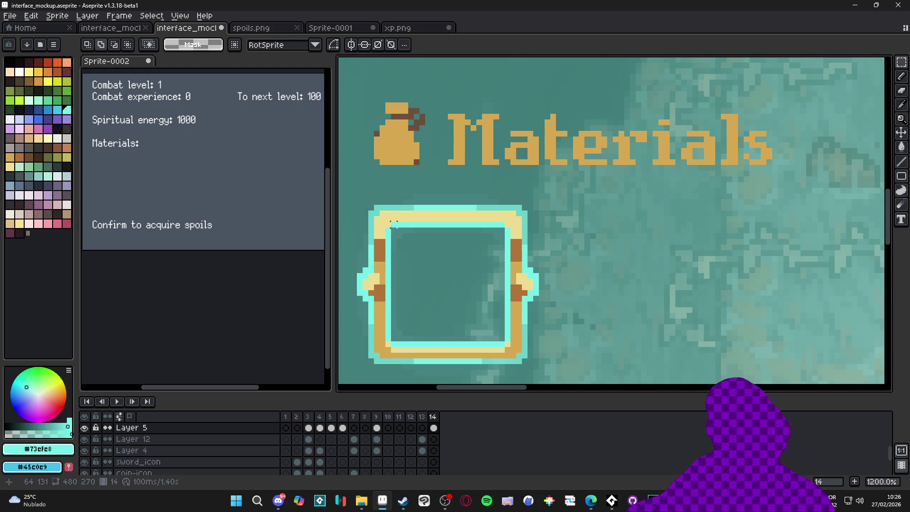
left_click_drag(386, 222, 508, 349)
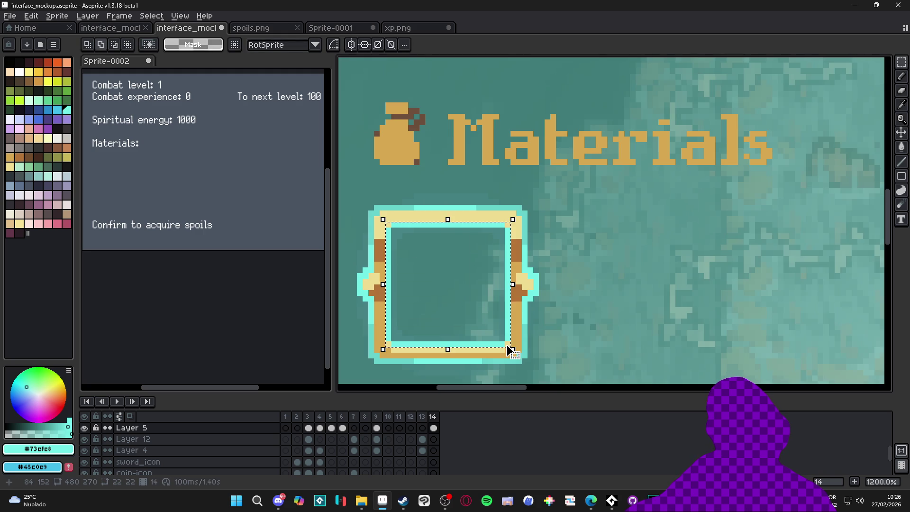
key("ctrl+d")
scroll(512, 350, "down", 1)
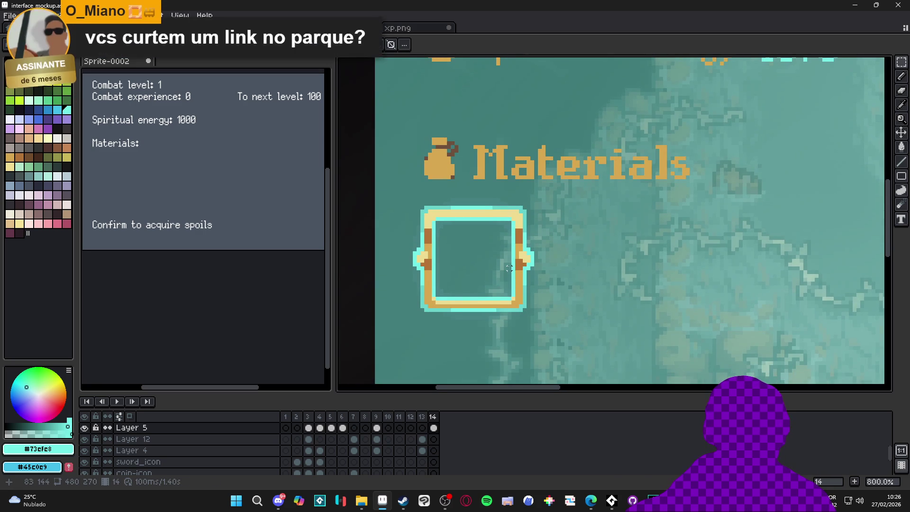
mouse_move(538, 197)
left_mouse_down()
mouse_move(388, 341)
mouse_move(395, 334)
left_mouse_up()
key("Delete")
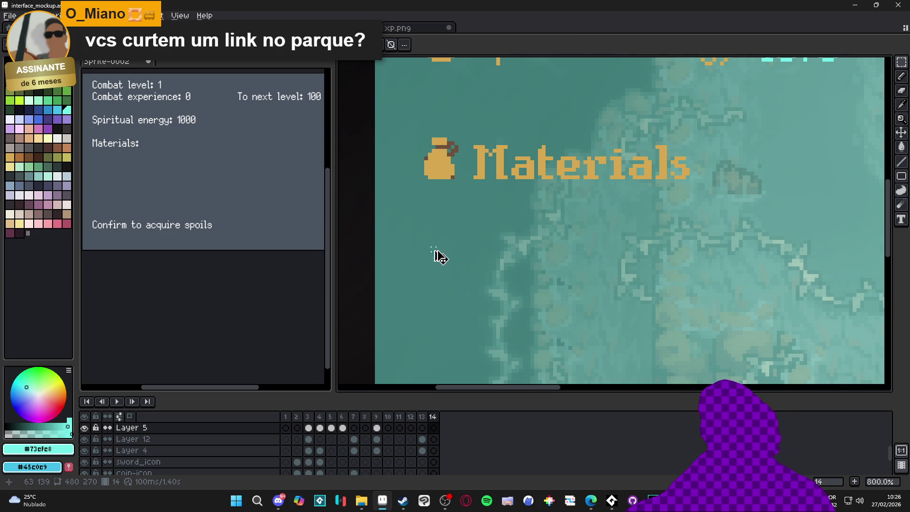
Restore the frame and erase its tan top-left and bottom-right corner pixels
key("ctrl+z")
scroll(475, 261, "up", 2)
key("ctrl+d")
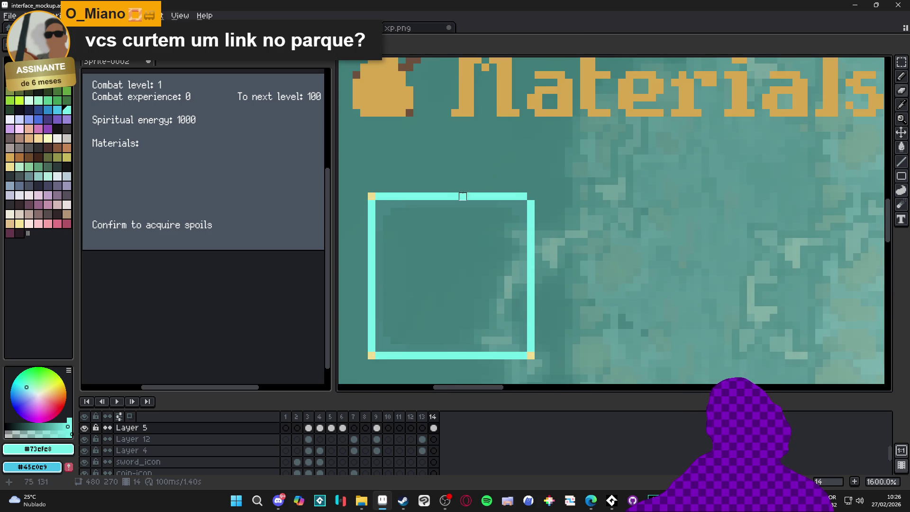
left_click(372, 196)
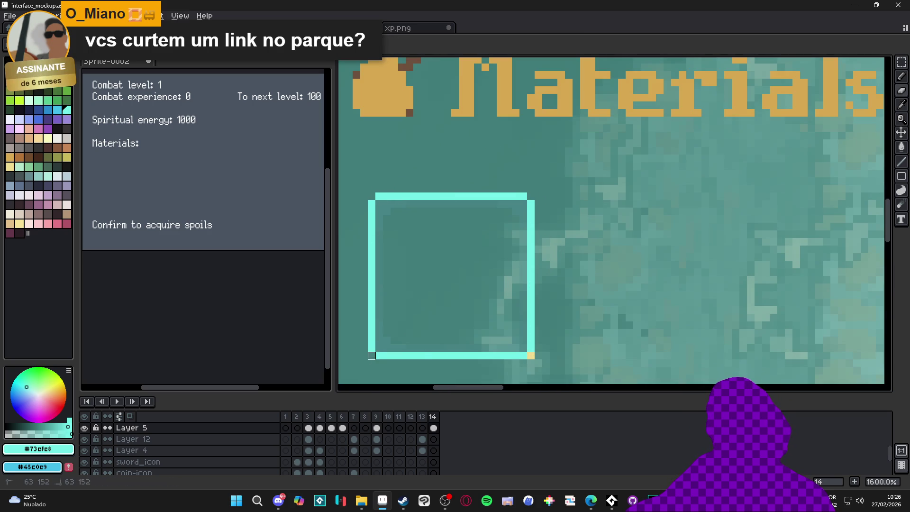
left_click(530, 355)
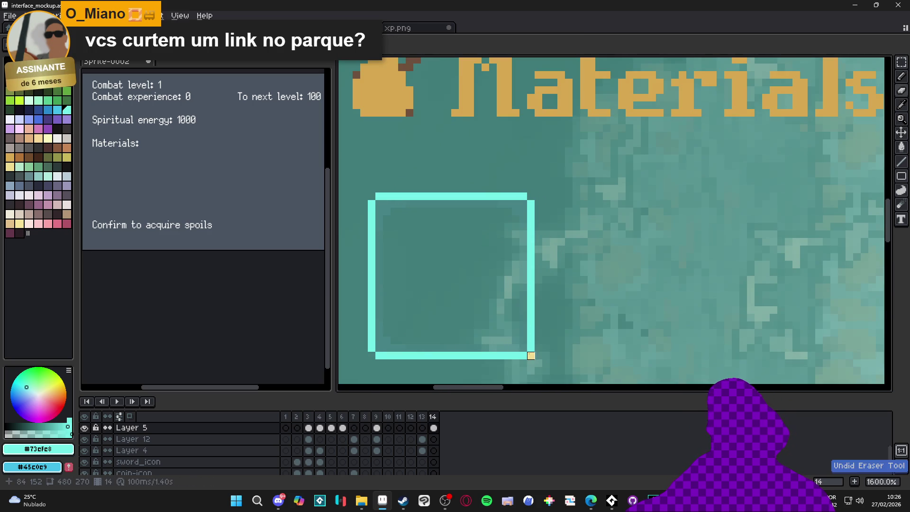
Marquee the 20x20 cyan square slot, deselect it, and make Layer 12 active
left_click(902, 76)
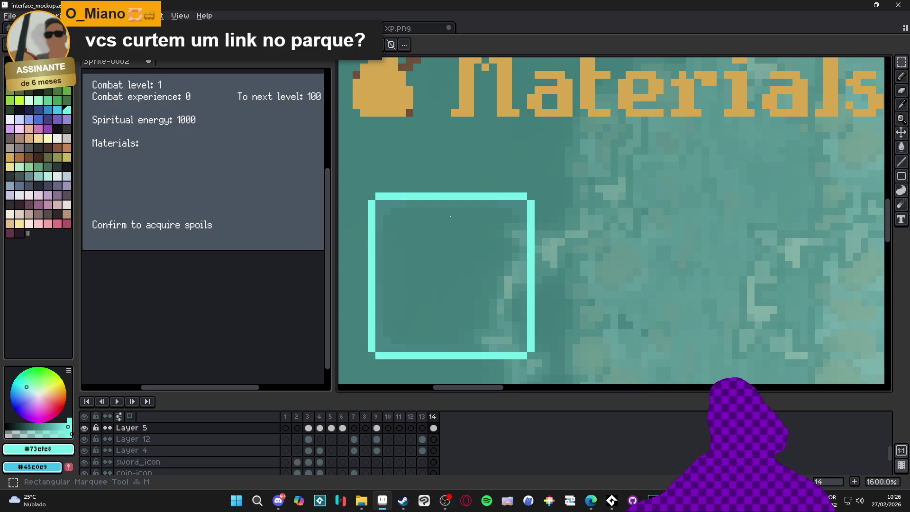
mouse_move(379, 204)
left_mouse_down()
mouse_move(521, 332)
mouse_move(523, 347)
left_mouse_up()
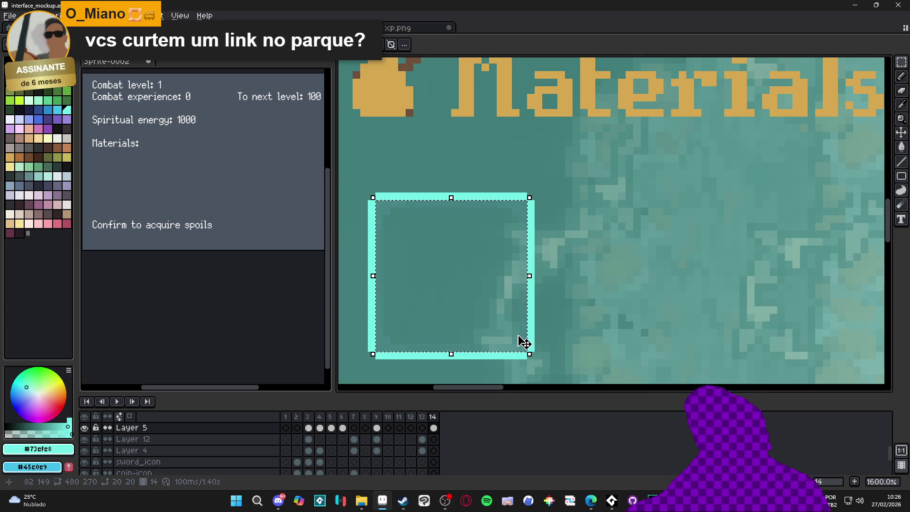
scroll(513, 325, "down", 4)
key("ctrl+d")
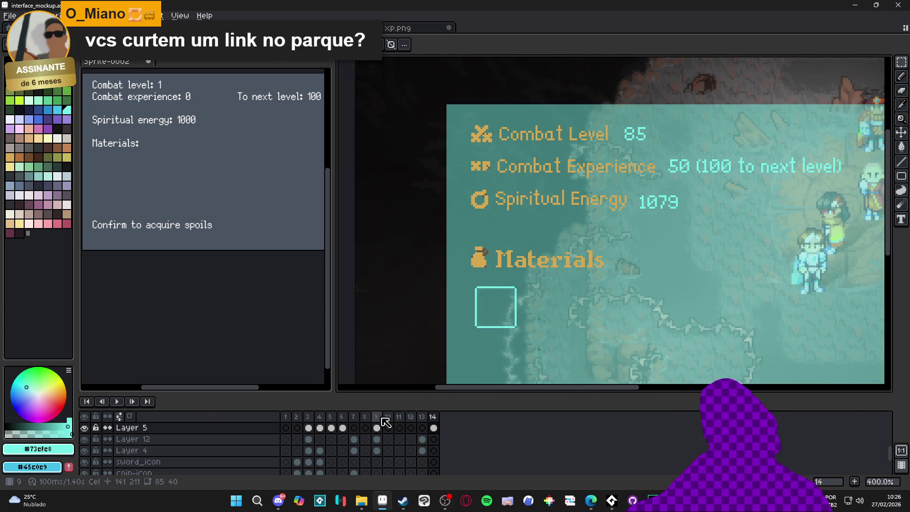
left_click(433, 439)
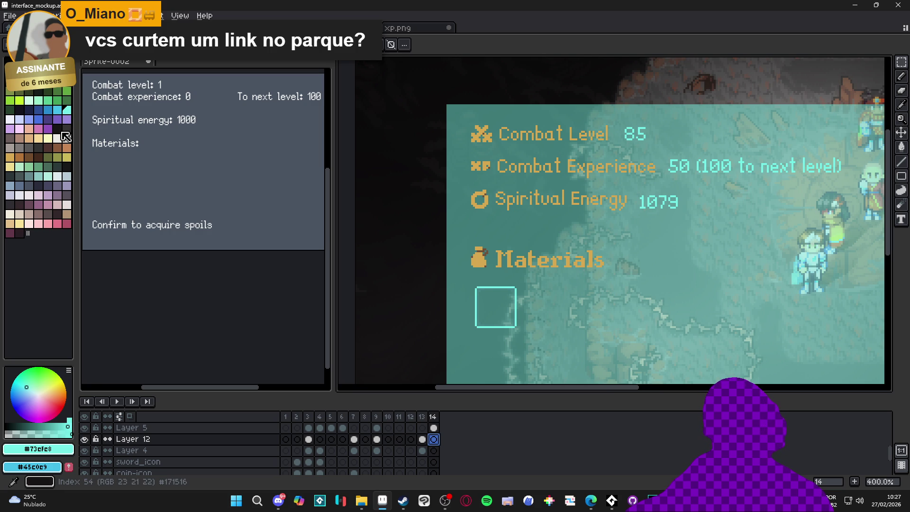
Fill the cyan slot's interior with a black filled rectangle
left_click(9, 61)
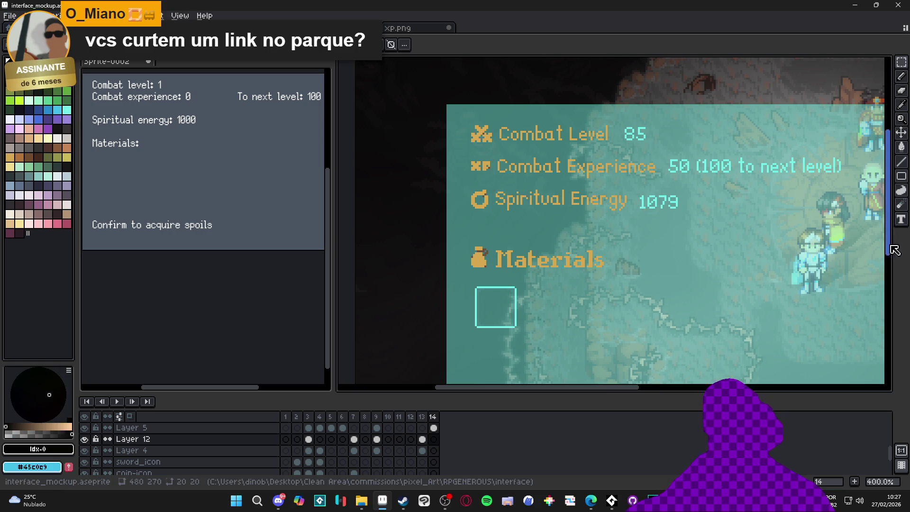
mouse_move(904, 176)
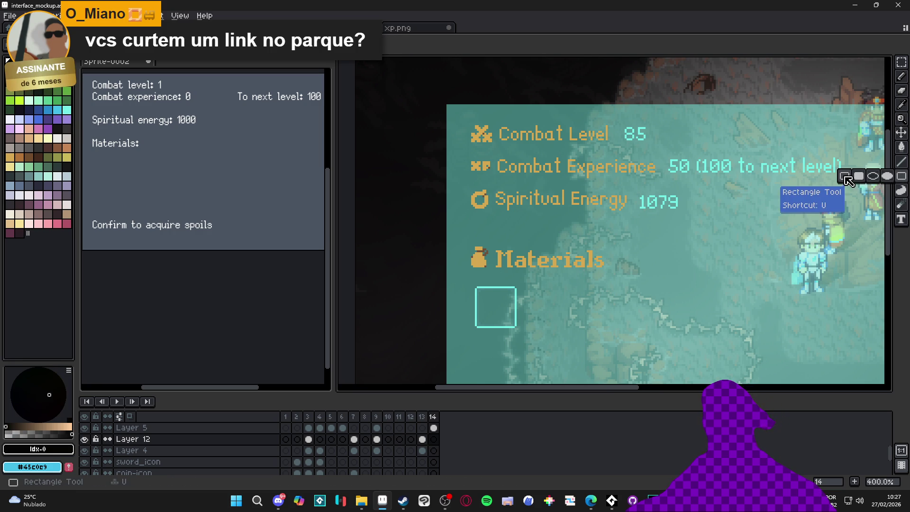
left_click(863, 184)
scroll(485, 278, "up", 1)
scroll(484, 278, "up", 1)
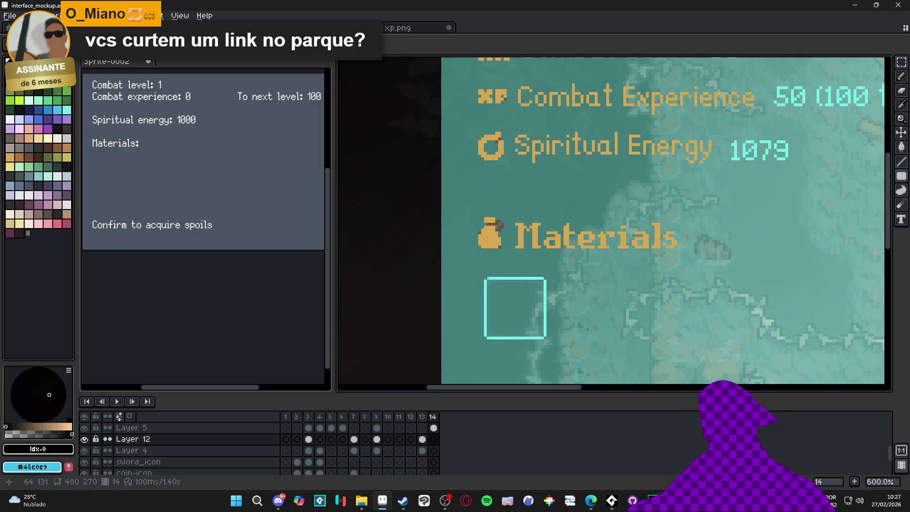
left_click_drag(484, 278, 546, 339)
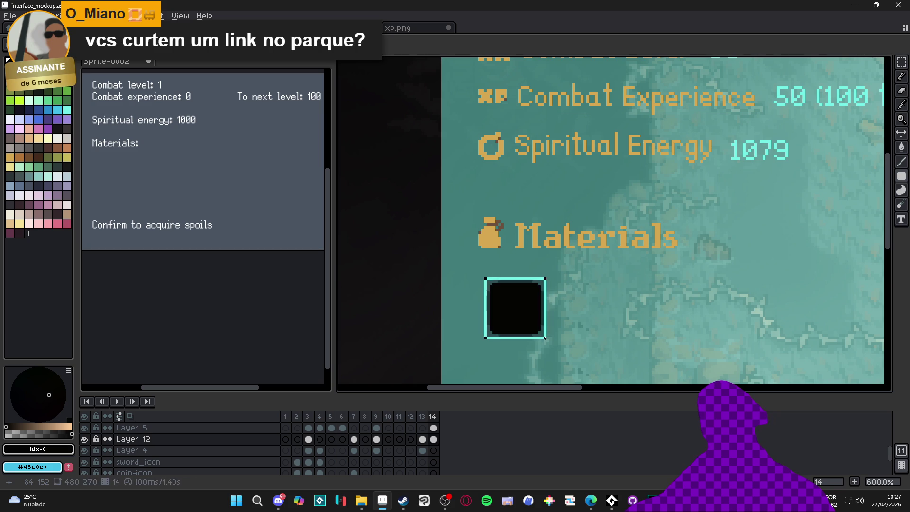
Apply the Convolution Matrix filter to the slot
key("F9")
scroll(592, 279, "down", 2)
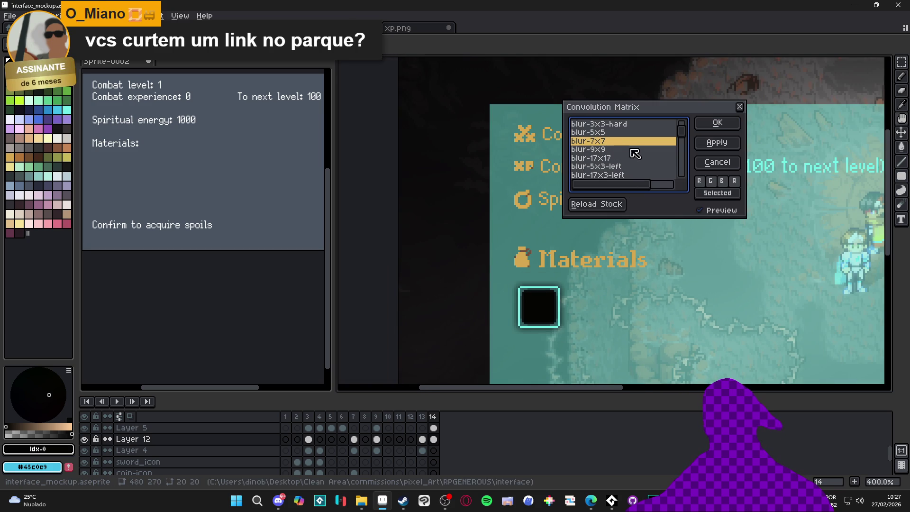
left_click(716, 123)
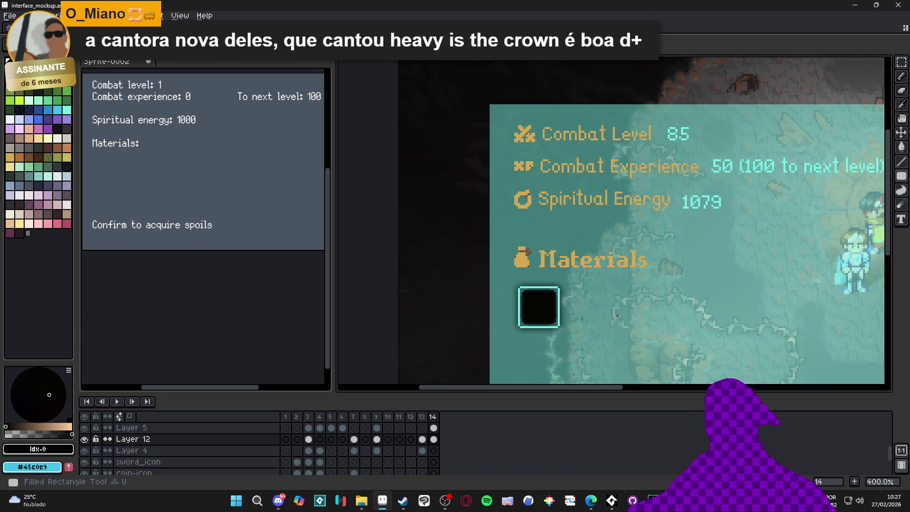
scroll(538, 308, "down", 1)
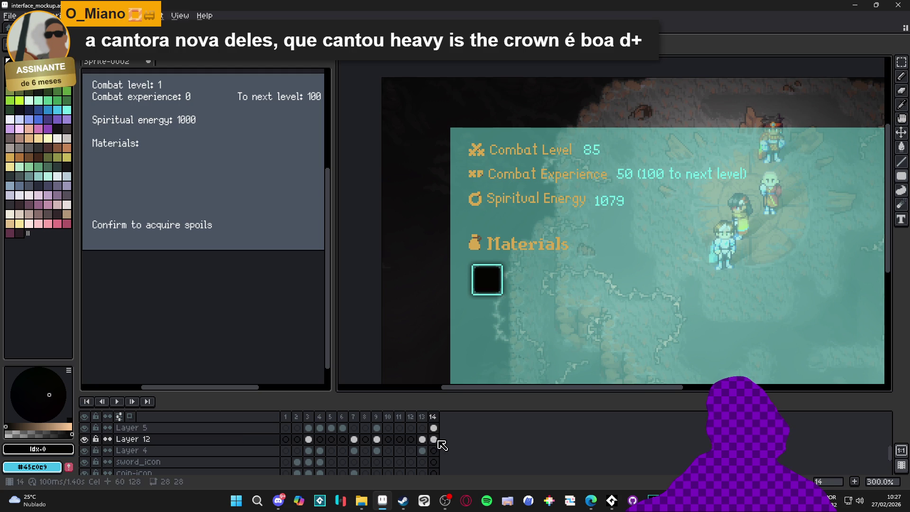
Lower Layer 12's cel opacity to about 75% and eyedrop cyan #73efe8 from the slot border
double_click(434, 439)
mouse_move(583, 375)
left_mouse_down()
mouse_move(570, 376)
mouse_move(592, 379)
left_mouse_up()
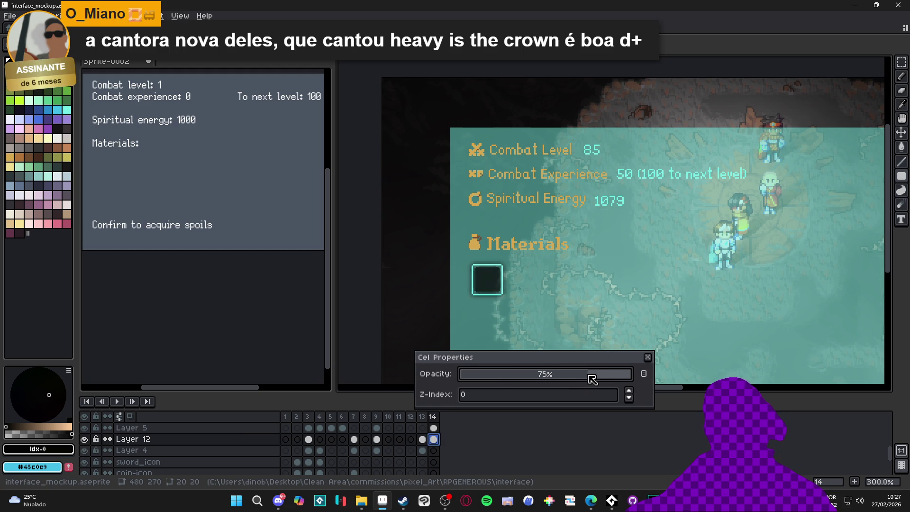
left_click(648, 357)
scroll(502, 293, "down", 1)
scroll(474, 308, "up", 2)
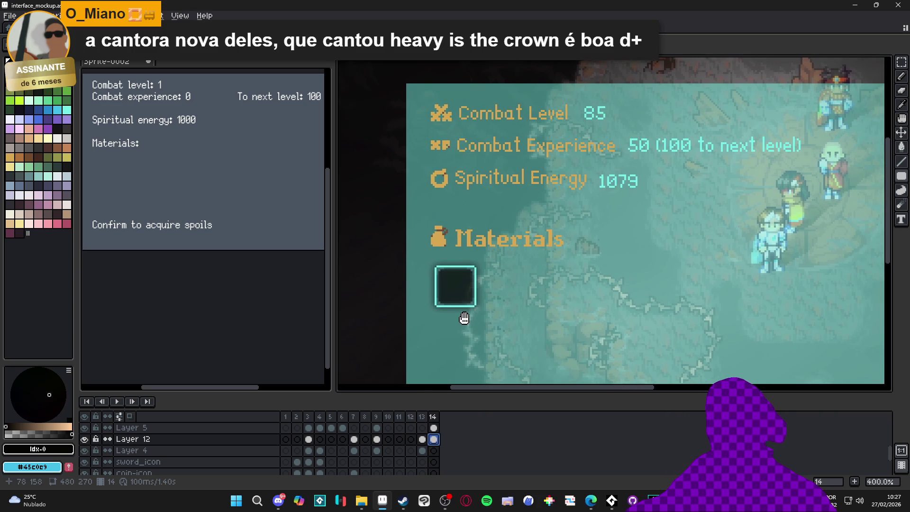
scroll(450, 314, "down", 1)
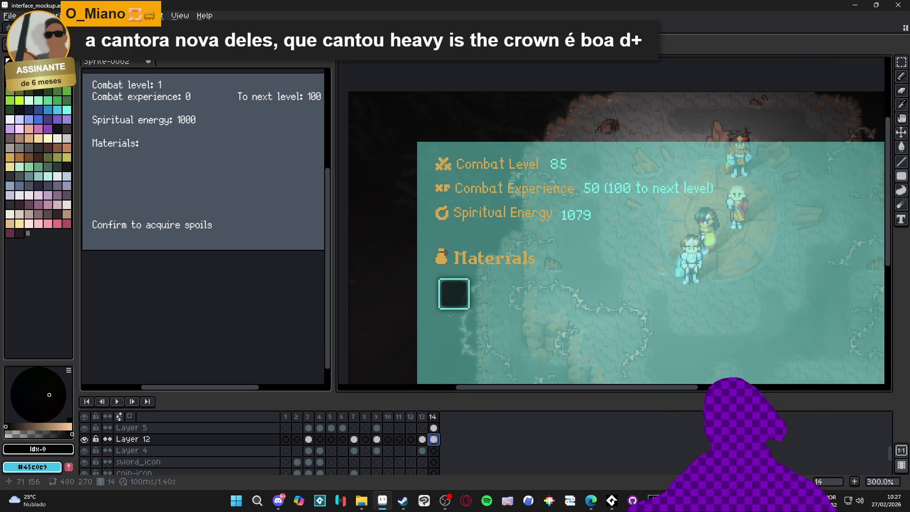
scroll(450, 314, "down", 1)
scroll(477, 335, "up", 2)
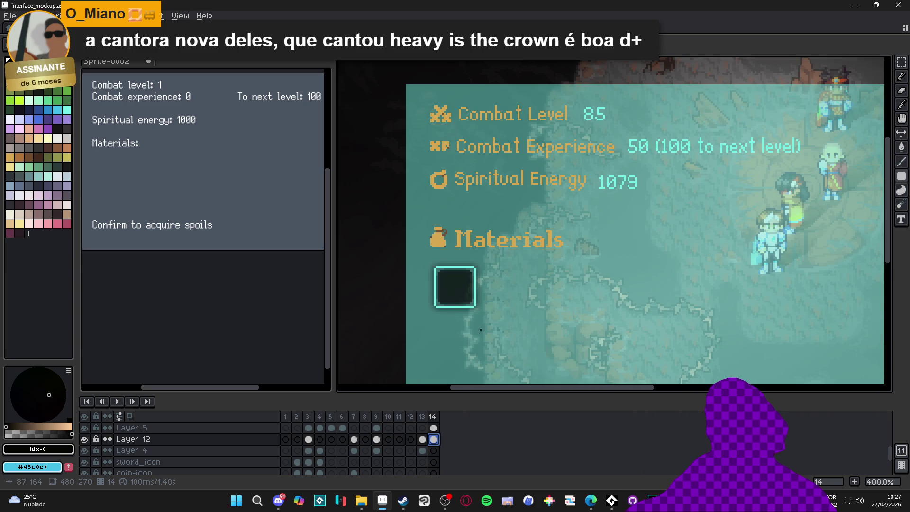
scroll(490, 317, "down", 1)
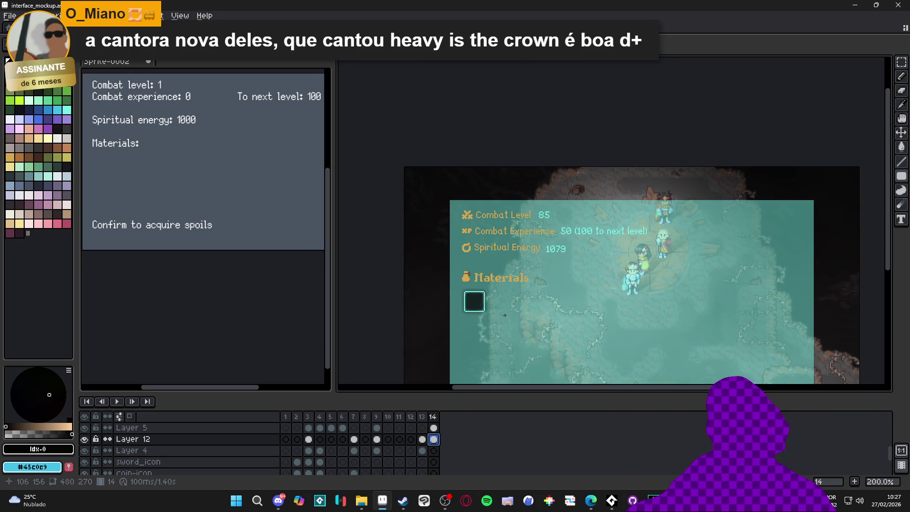
scroll(408, 305, "up", 4)
left_click(413, 324, "alt")
Undo the stray stroke and draw a small cyan nub atop the slot border on Layer 5
mouse_move(413, 324)
left_mouse_down()
mouse_move(378, 294)
mouse_move(456, 262)
left_mouse_up()
scroll(457, 269, "down", 1)
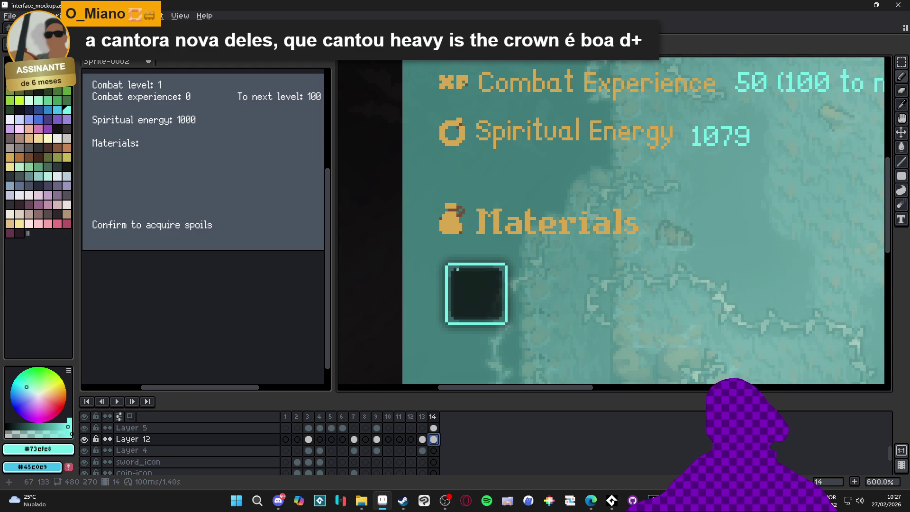
scroll(480, 258, "up", 2)
key("ctrl+z")
left_click(484, 270, "ctrl")
left_click_drag(477, 261, 484, 261)
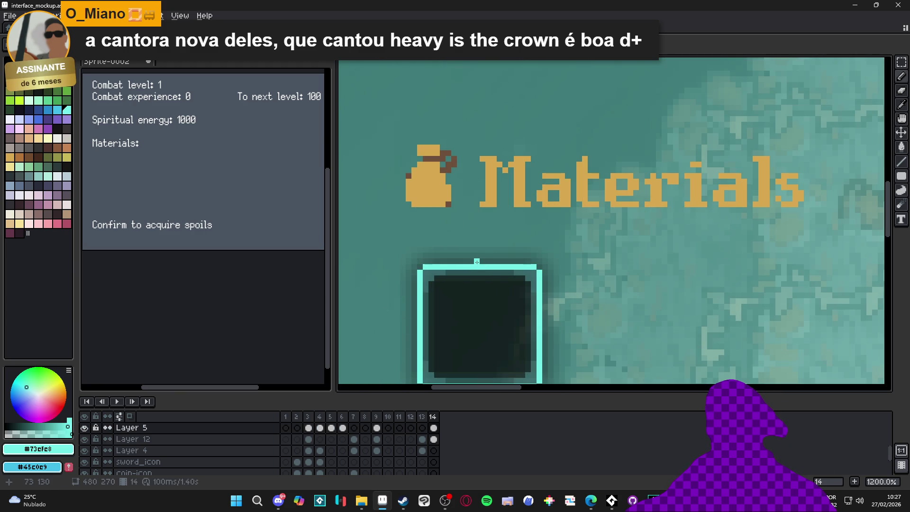
Center the vertical symmetry axis on the slot and try mirrored top-corner pixels, then undo them
scroll(483, 261, "down", 4)
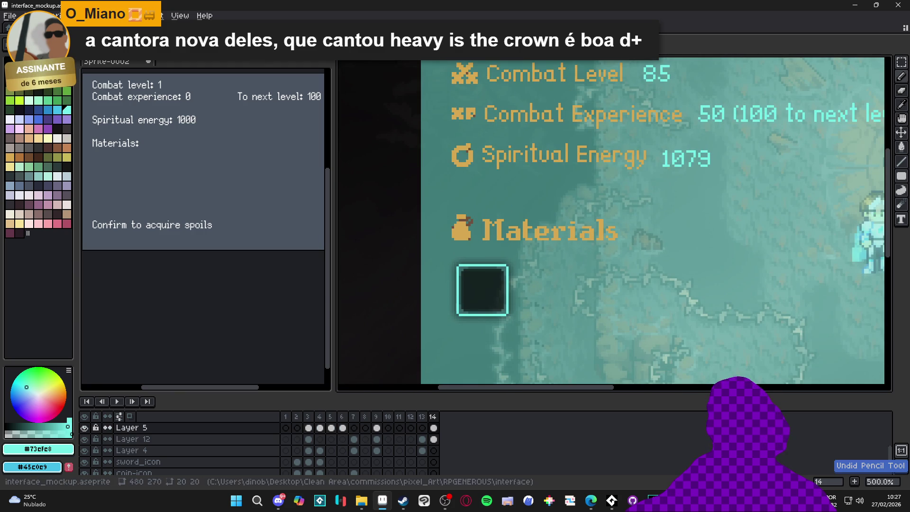
left_click_drag(595, 109, 481, 108)
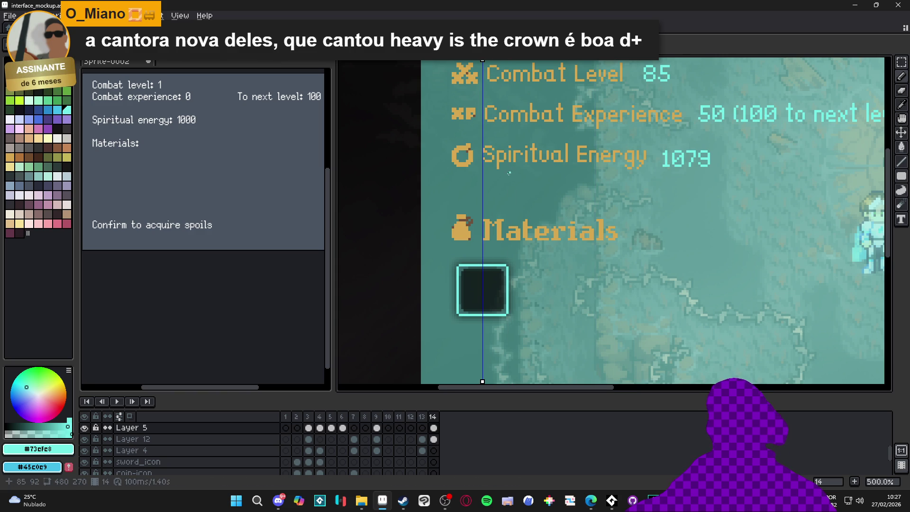
scroll(459, 266, "up", 4)
scroll(458, 266, "up", 1)
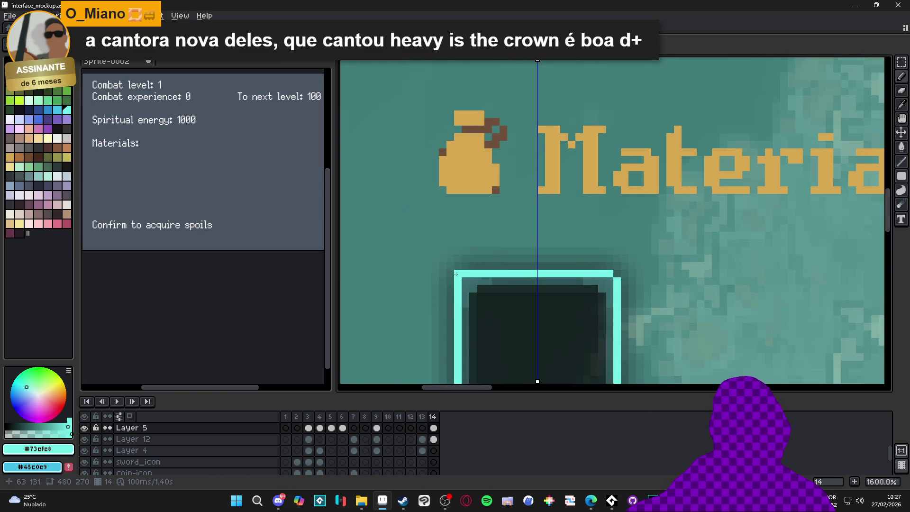
left_click(457, 267)
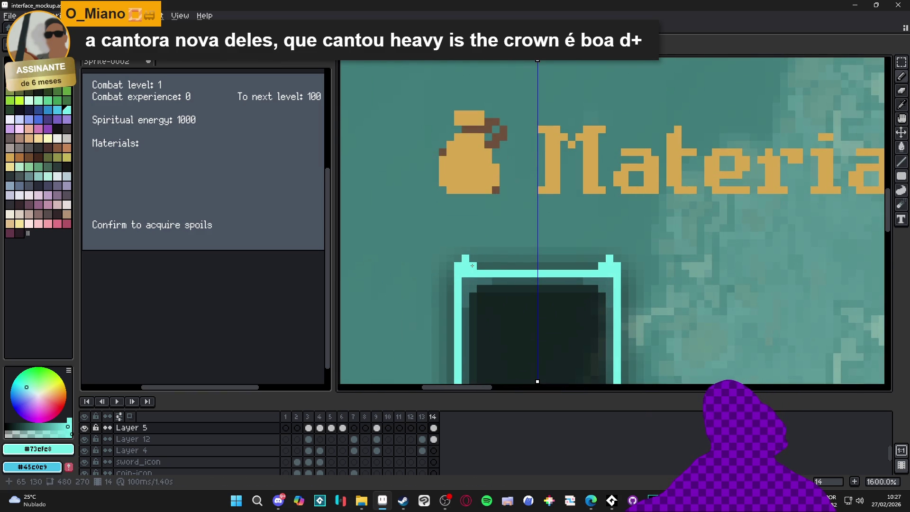
left_click(473, 258)
left_click(480, 251)
scroll(487, 262, "down", 5)
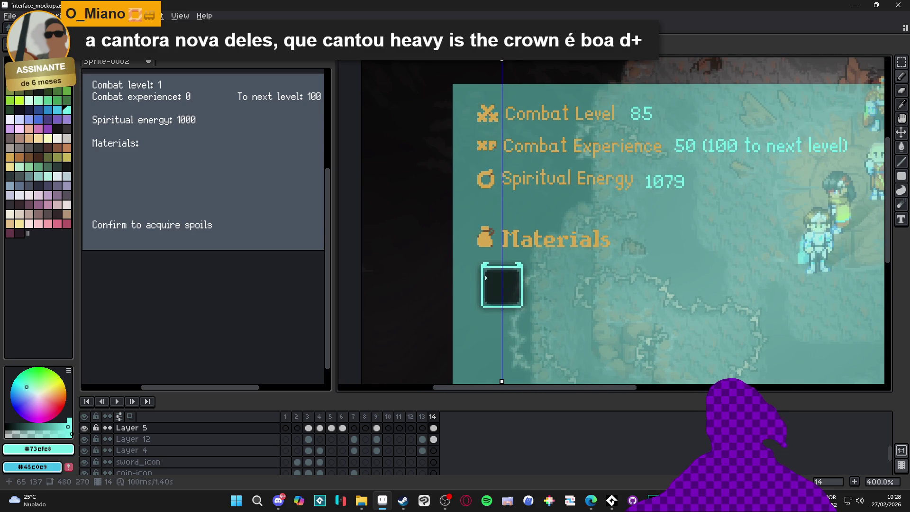
key("ctrl+z")
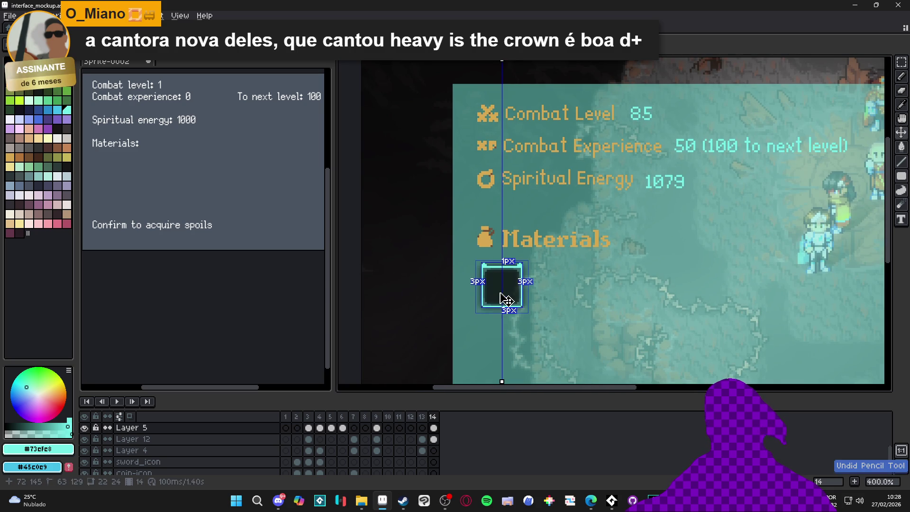
Recolour a pixel on the top bump and add mirrored cyan pixels above both top corners
scroll(502, 265, "up", 5)
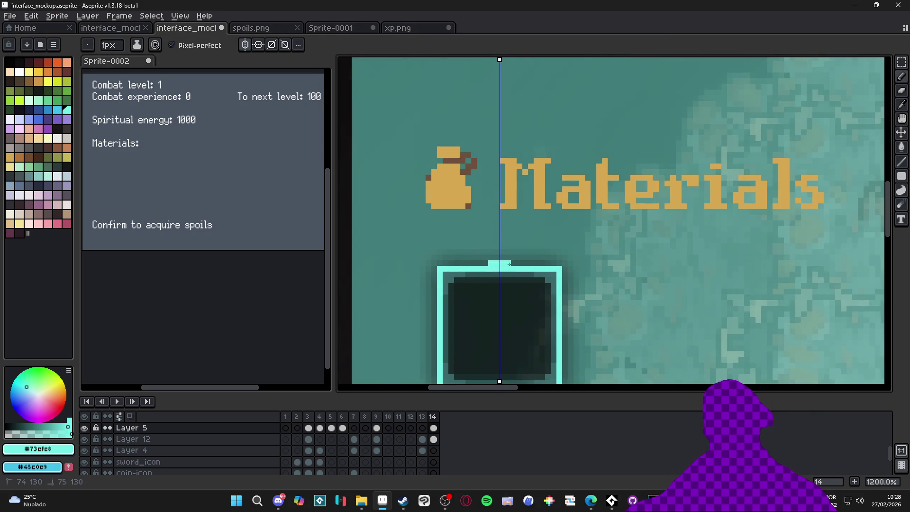
right_click(508, 258)
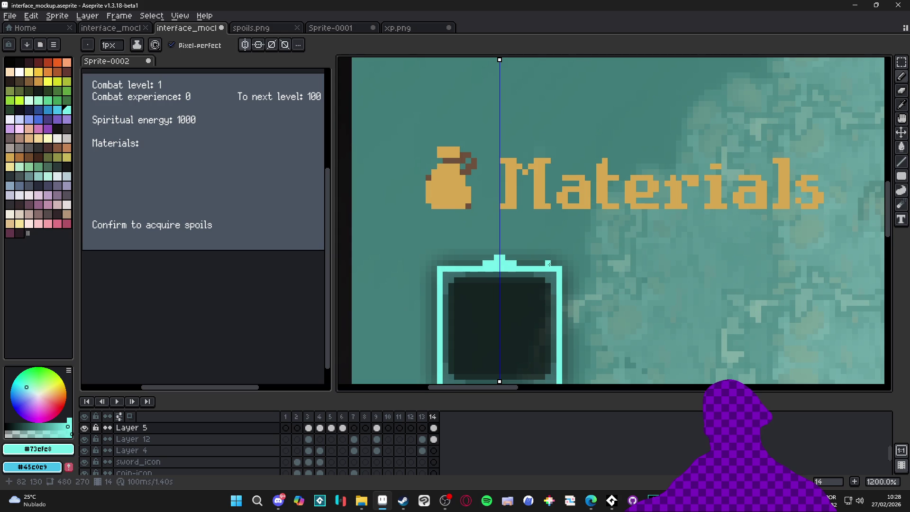
left_click(559, 252)
scroll(559, 265, "down", 5)
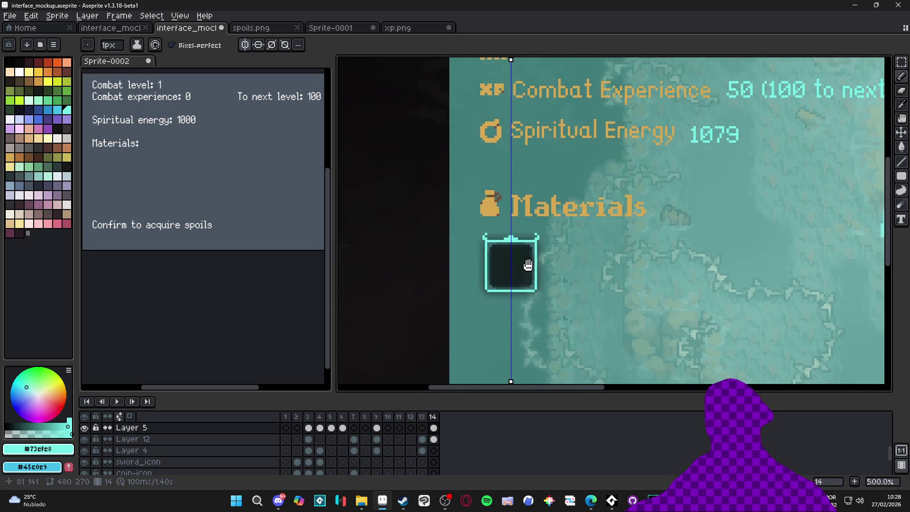
scroll(514, 289, "up", 6)
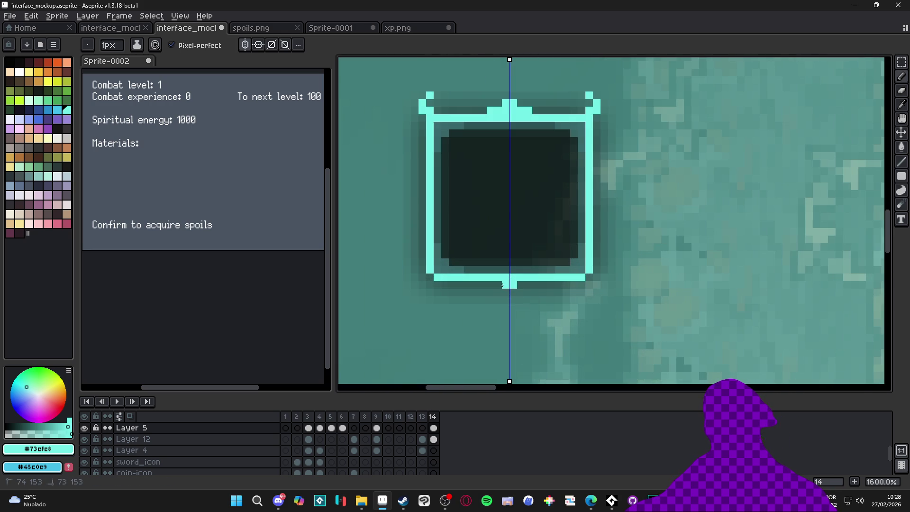
Paint mirrored cyan pixels below the bottom bump, undoing the last stroke
left_click(502, 291)
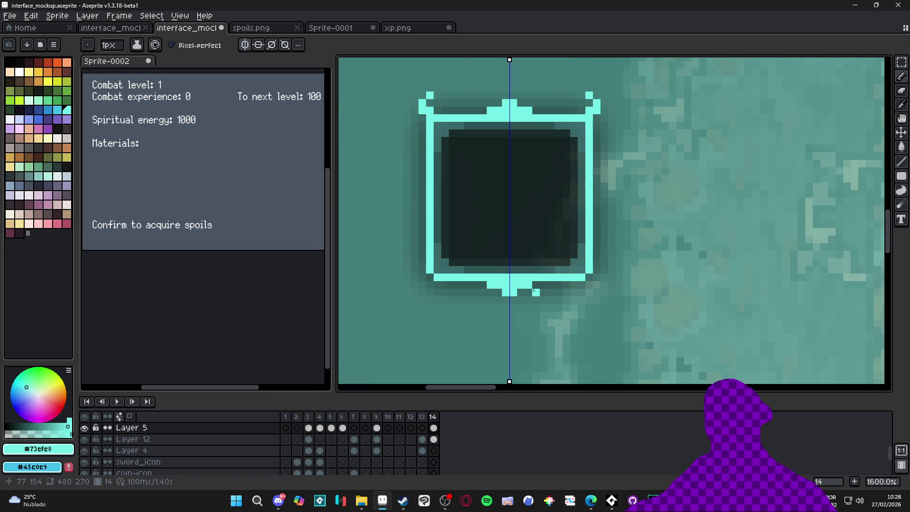
left_click_drag(594, 287, 590, 294)
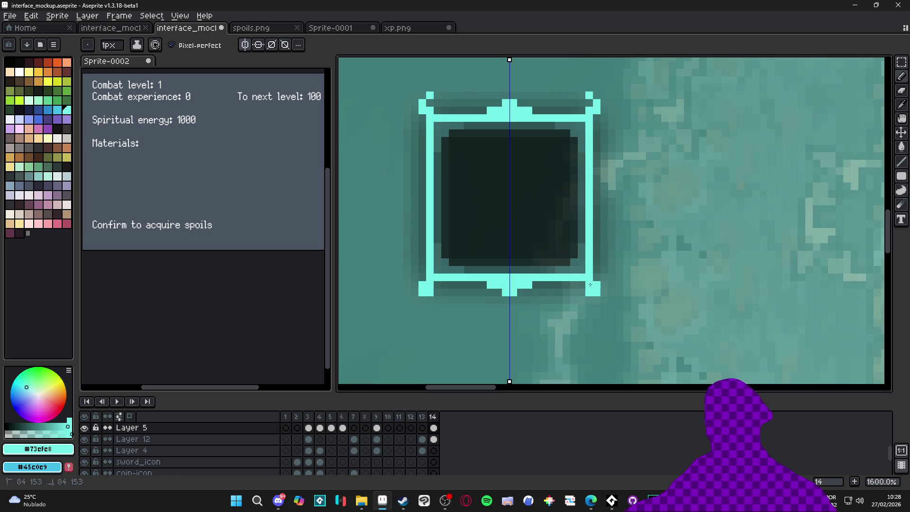
scroll(578, 293, "down", 4)
scroll(584, 264, "down", 1)
key("ctrl+z")
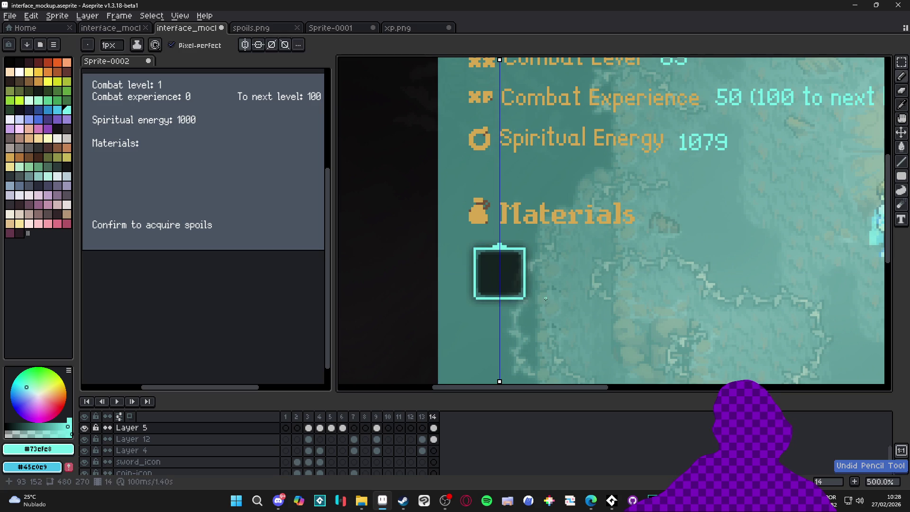
scroll(494, 289, "down", 3)
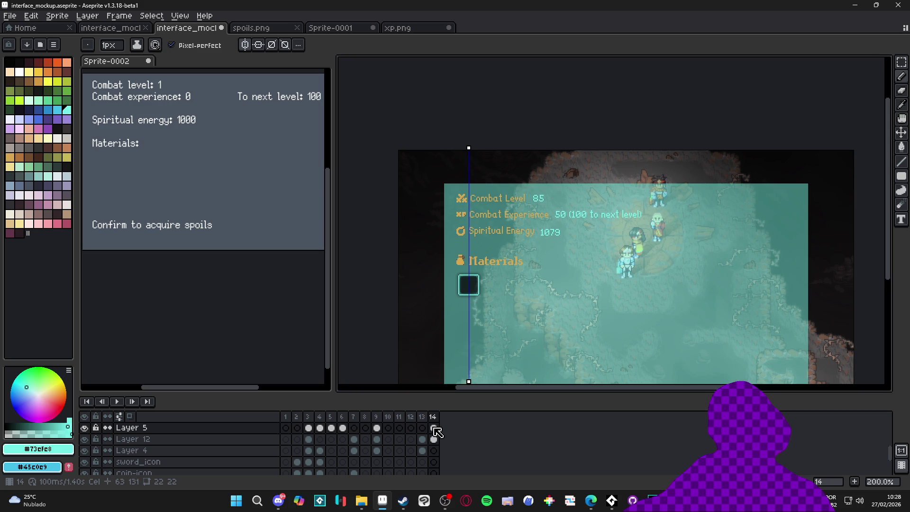
Cut the border pixels around the slot and paste them onto Layer 12's slot cel
scroll(523, 273, "up", 2)
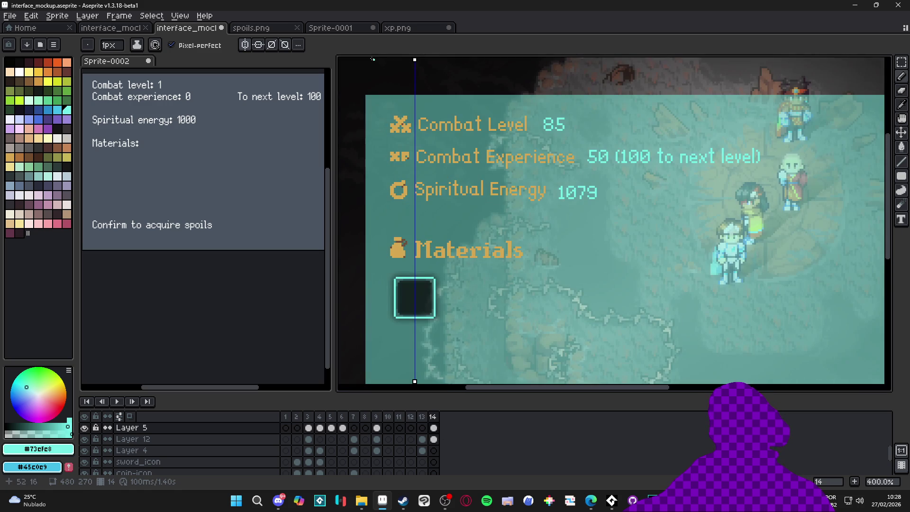
key("m")
mouse_move(451, 263)
left_mouse_down()
mouse_move(362, 321)
mouse_move(377, 338)
left_mouse_up()
key("Delete")
scroll(418, 302, "up", 2)
key("v")
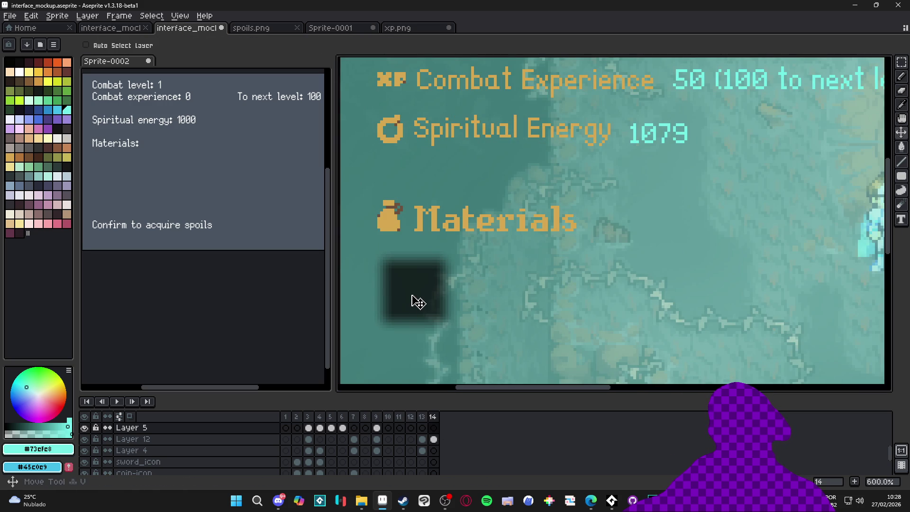
left_click(433, 439)
key("ctrl+v")
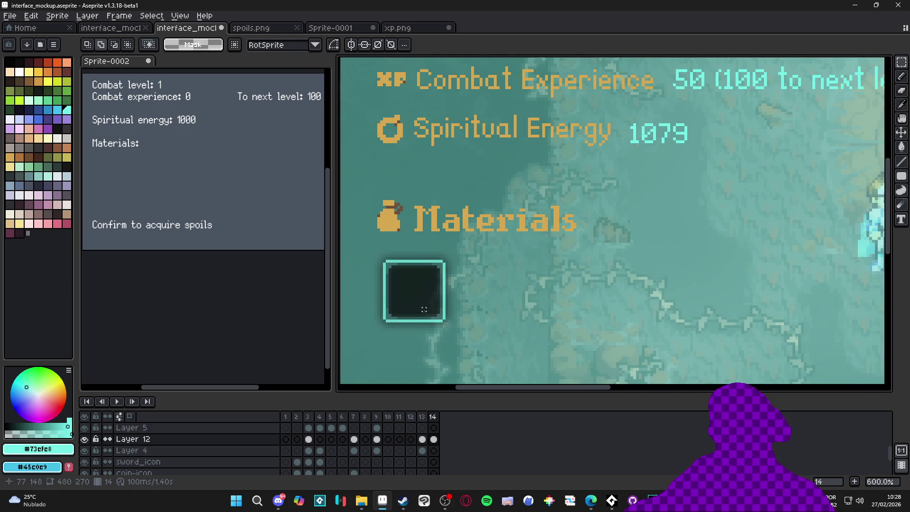
scroll(373, 247, "down", 2)
Select the whole slot and place a copy to the right of the first one
mouse_move(374, 243)
left_mouse_down()
mouse_move(476, 335)
mouse_move(474, 344)
left_mouse_up()
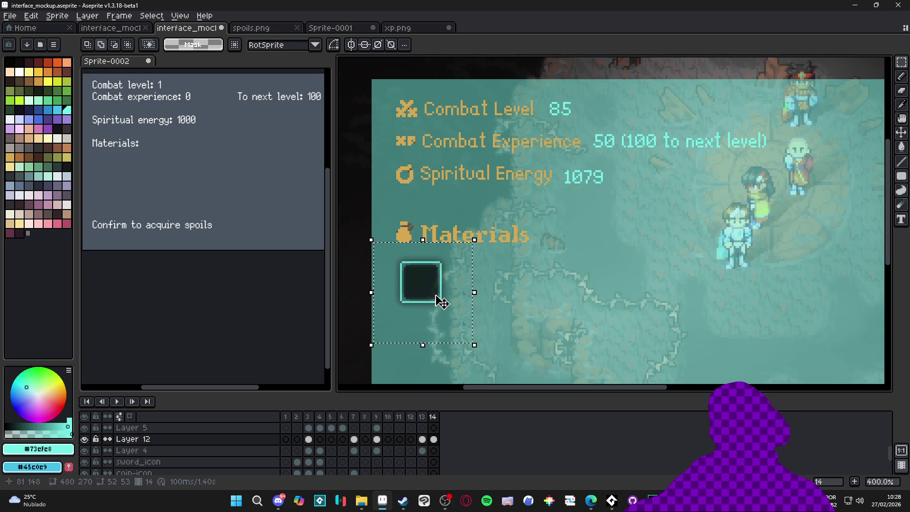
mouse_move(437, 300)
left_mouse_down()
mouse_move(523, 300)
mouse_move(500, 306)
left_mouse_up()
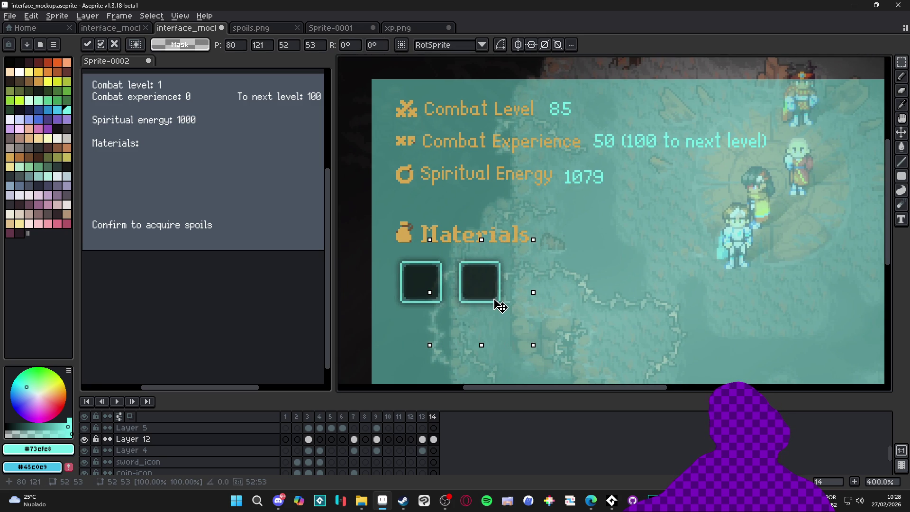
key("Return")
scroll(498, 303, "down", 3)
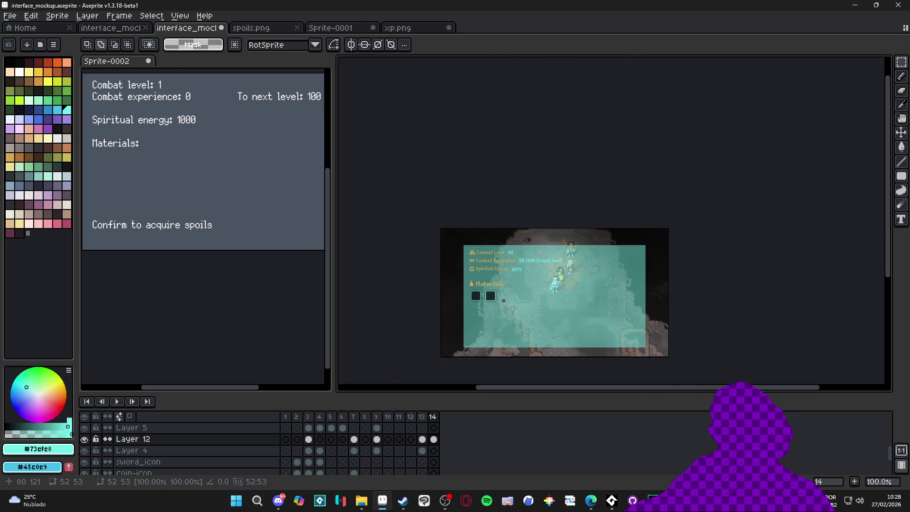
scroll(493, 301, "up", 2)
left_click_drag(491, 298, 478, 299)
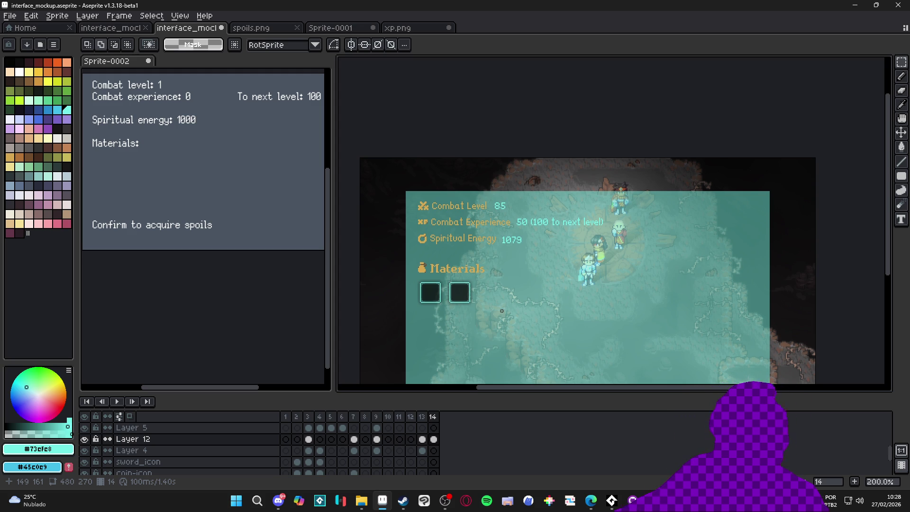
scroll(474, 312, "down", 1)
scroll(431, 295, "up", 1)
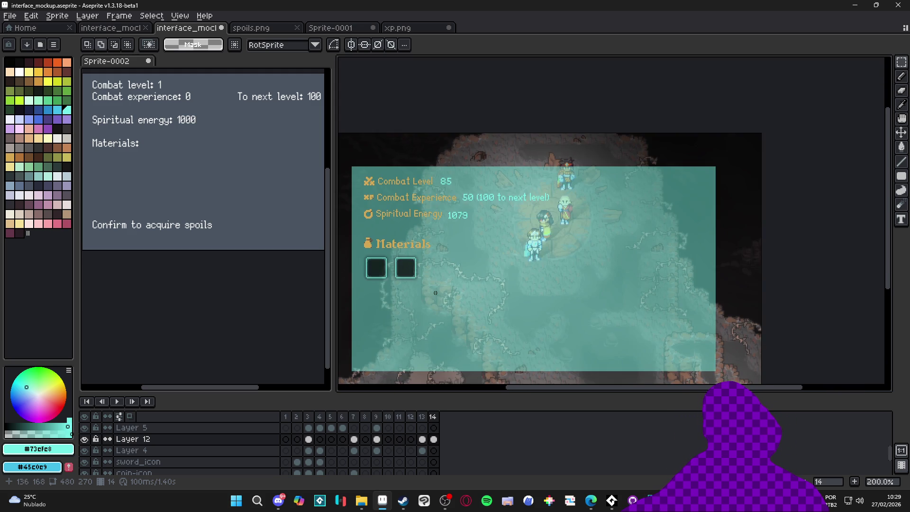
left_click_drag(431, 295, 431, 266)
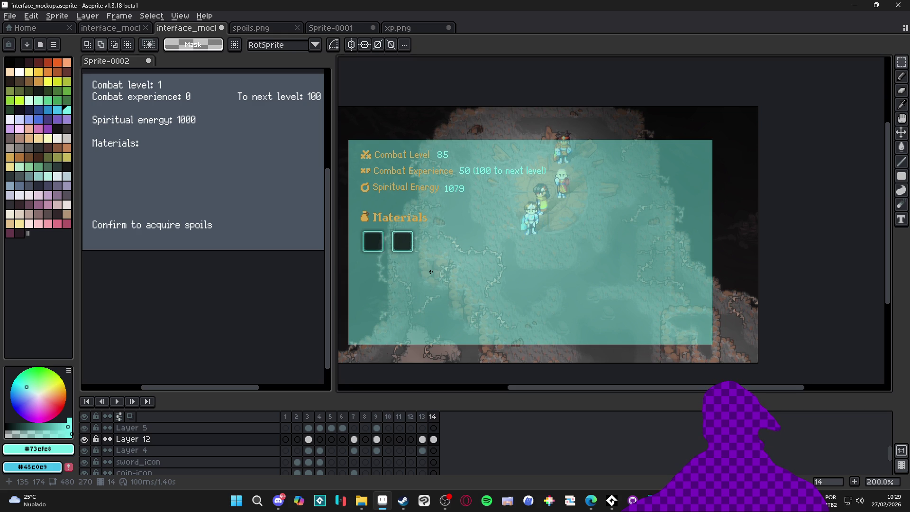
key("v")
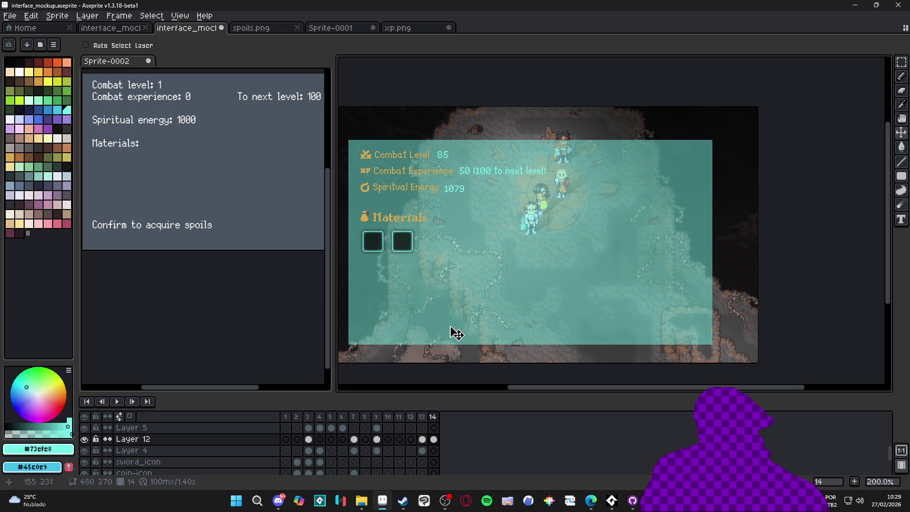
Paste a copy of the dark Layer 5 slot into the second position, nudged one pixel left
scroll(436, 285, "up", 3)
scroll(562, 280, "up", 1)
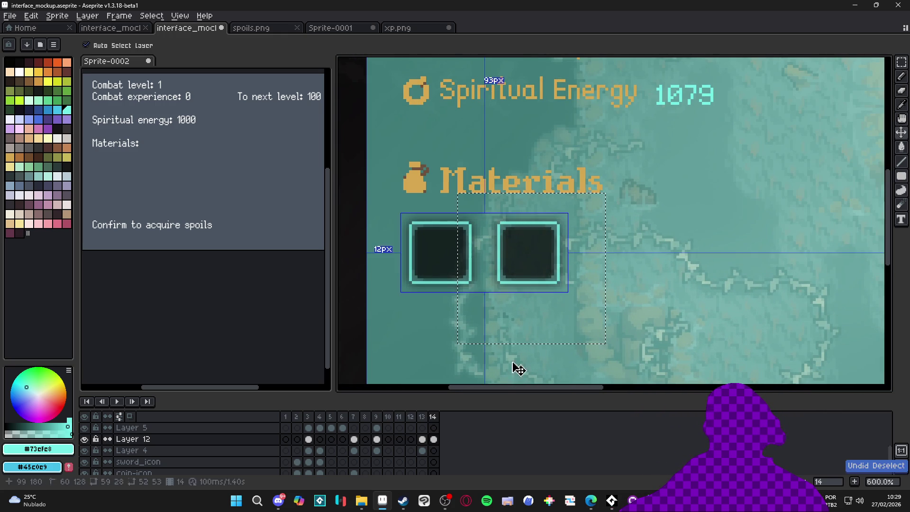
left_click(434, 428)
key("ctrl+v")
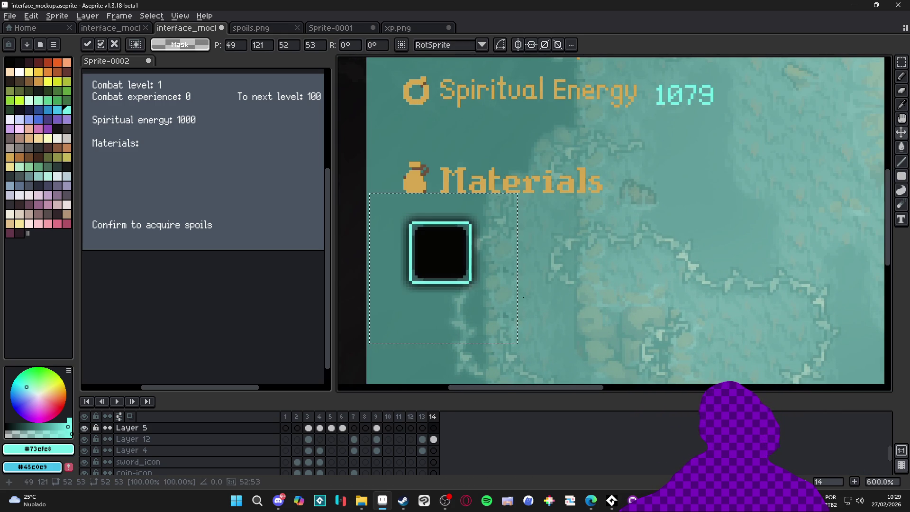
mouse_move(459, 264)
left_mouse_down()
mouse_move(556, 262)
mouse_move(540, 268)
mouse_move(547, 270)
left_mouse_up()
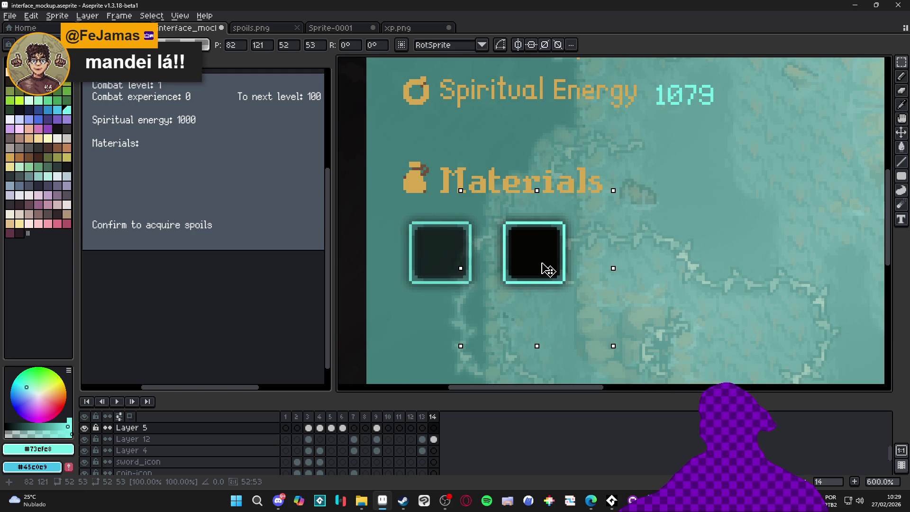
scroll(544, 271, "down", 2)
left_click_drag(531, 264, 526, 263)
key("Return")
Save the mockup file, then switch over to the Discord conversation
scroll(531, 269, "down", 3)
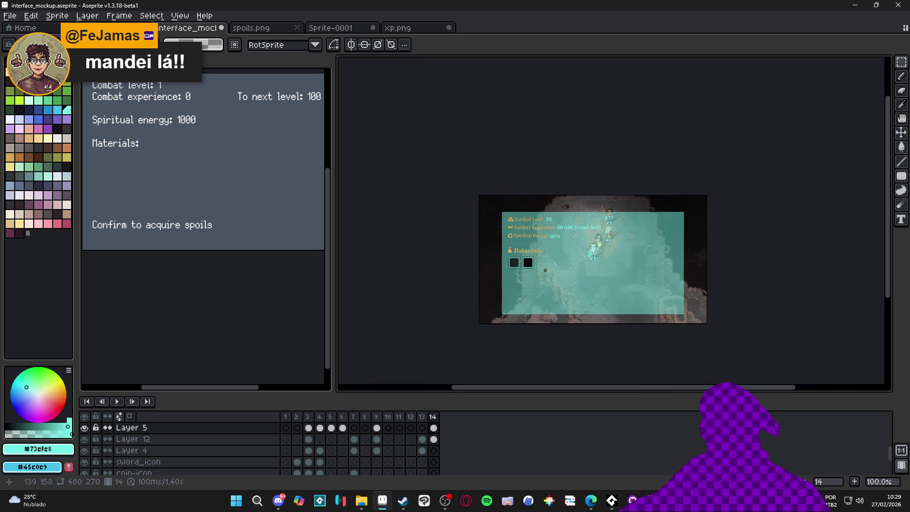
scroll(496, 262, "up", 2)
left_click_drag(496, 262, 479, 253)
key("ctrl+s")
scroll(500, 250, "down", 1)
scroll(500, 250, "up", 1)
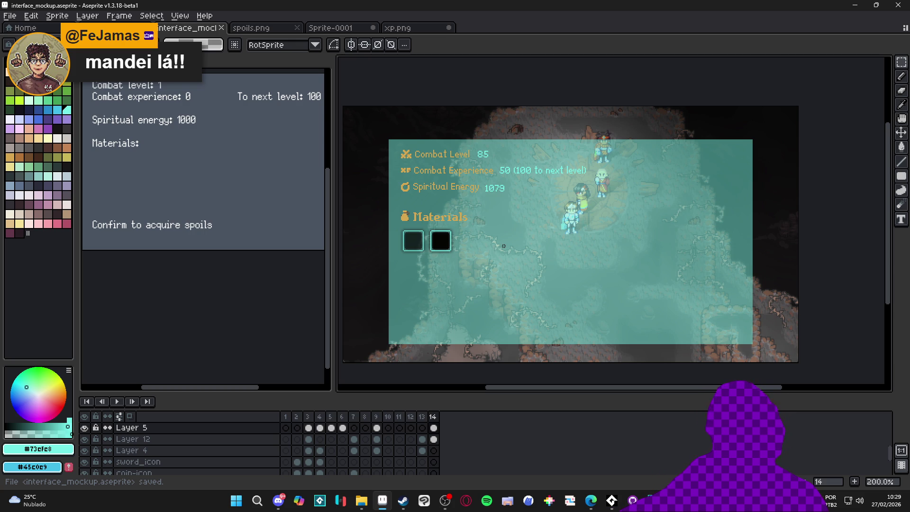
scroll(504, 246, "down", 2)
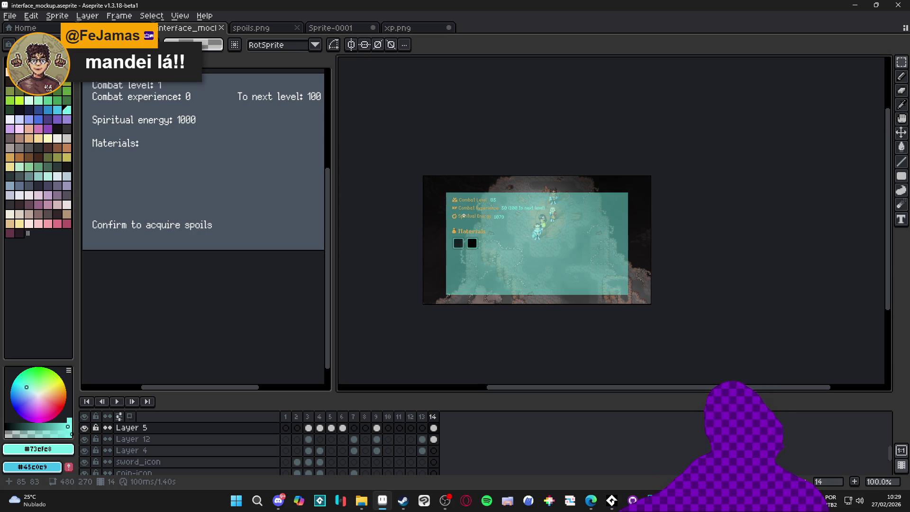
scroll(463, 216, "up", 1)
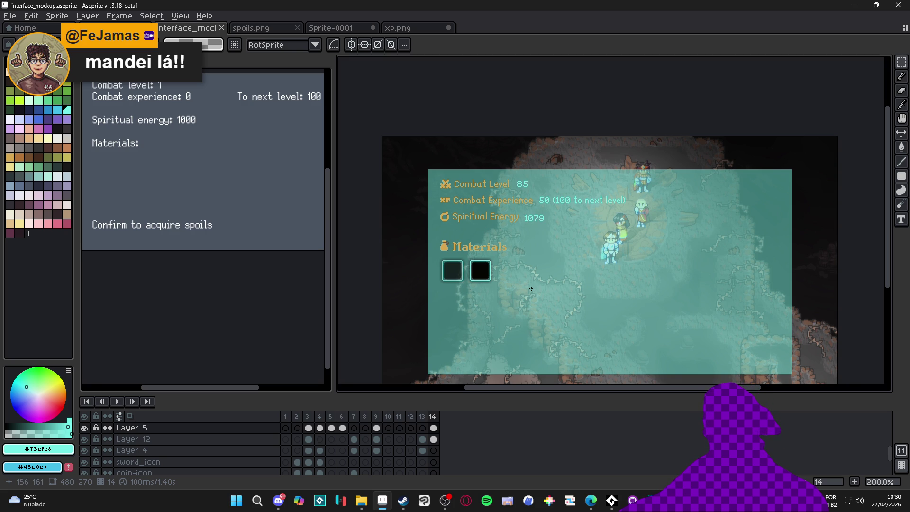
key("ctrl+s")
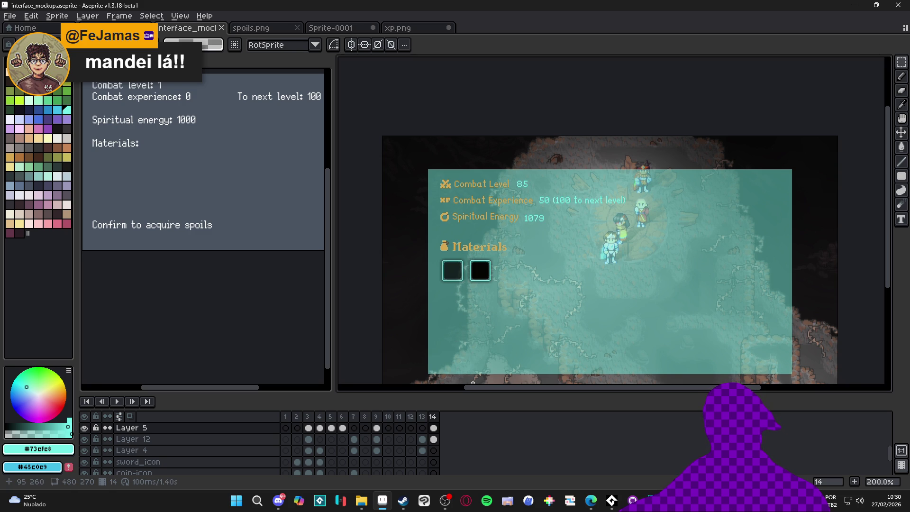
left_click(278, 502)
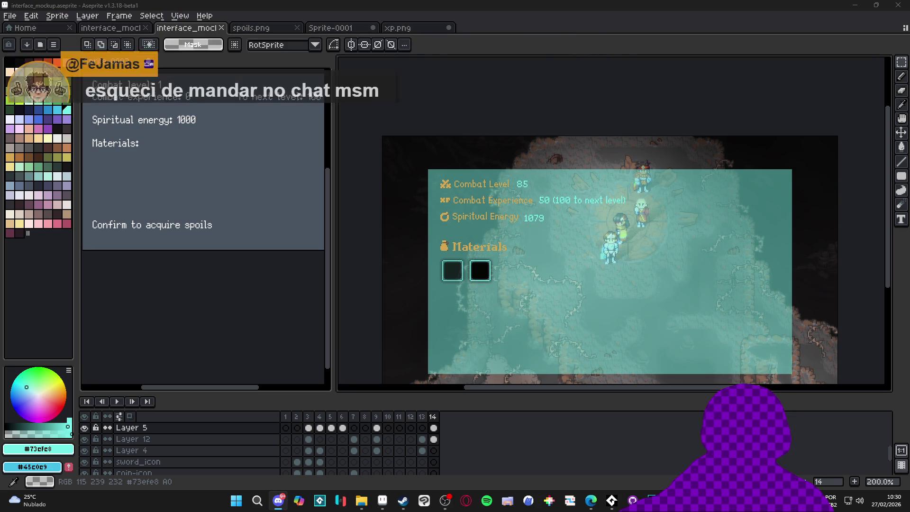
left_click(278, 501)
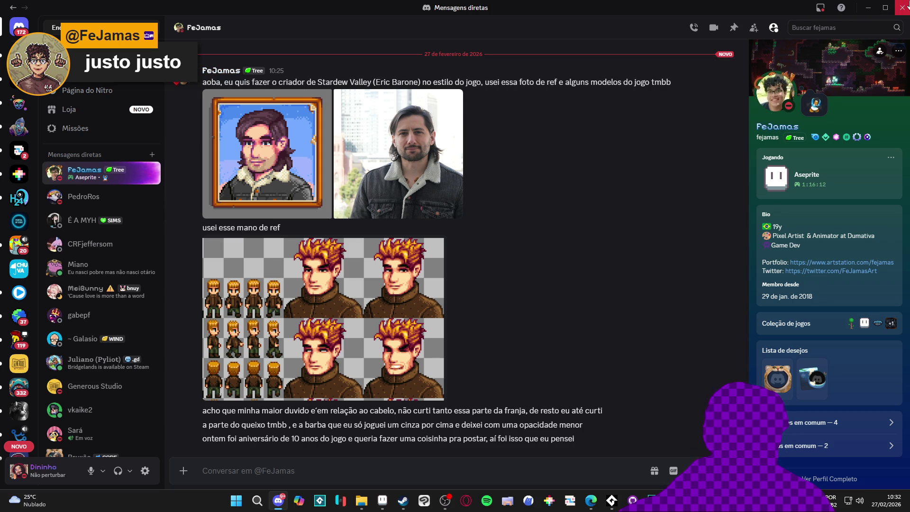
left_click(902, 7)
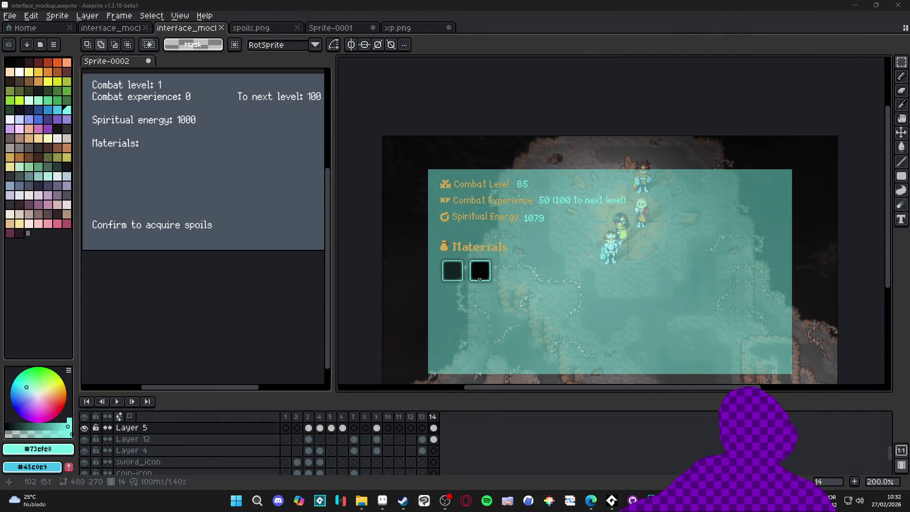
Select the two slots under Materials and Ctrl-drag a copy to make three
scroll(480, 268, "down", 1)
scroll(474, 279, "up", 1)
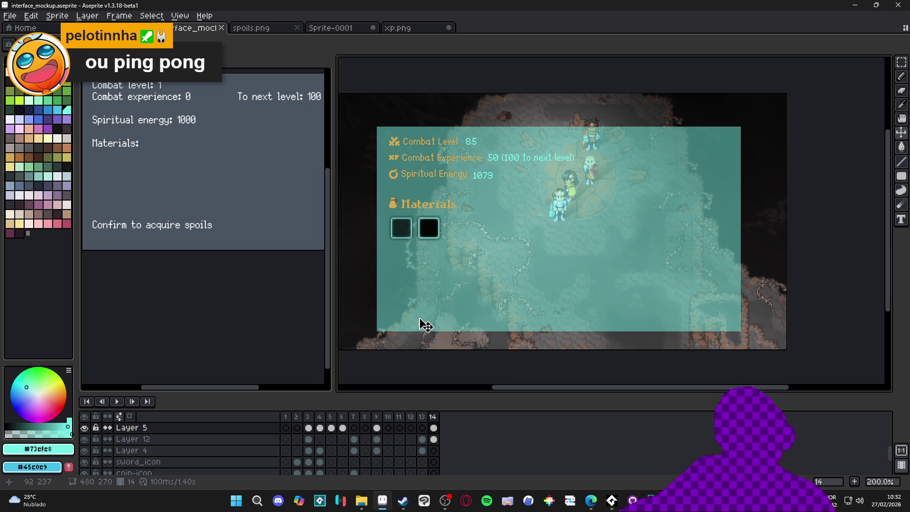
scroll(420, 241, "up", 1)
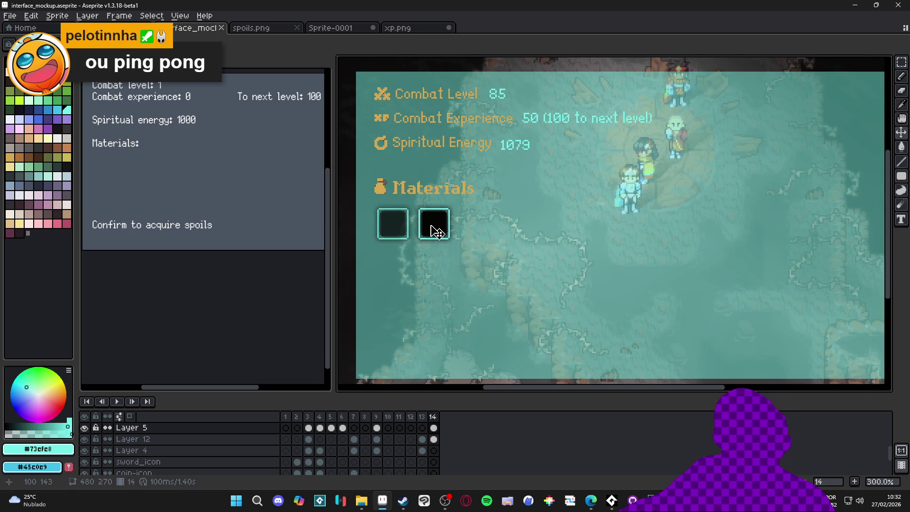
scroll(460, 199, "up", 1)
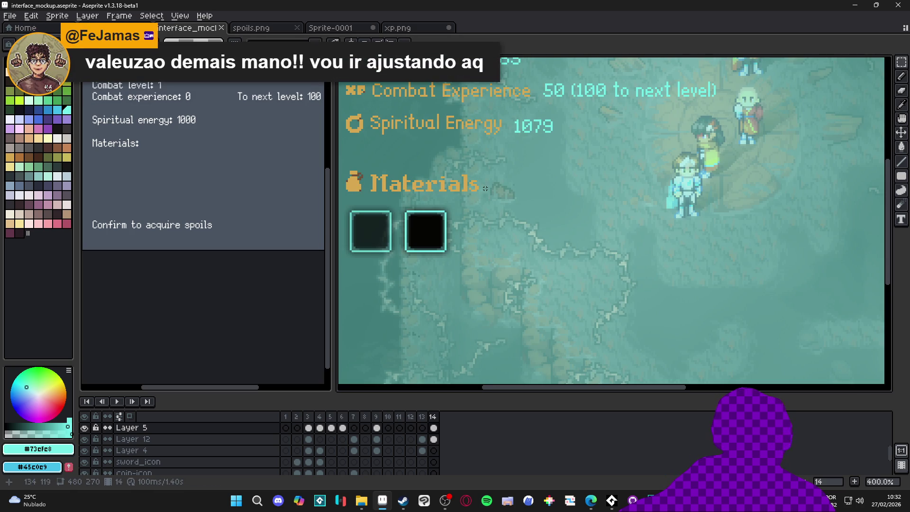
mouse_move(514, 167)
left_mouse_down()
mouse_move(356, 286)
mouse_move(367, 295)
left_mouse_up()
mouse_move(461, 236)
left_mouse_down()
mouse_move(519, 235)
mouse_move(505, 238)
left_mouse_up()
Select the three slots and duplicate them to extend the row to five
left_click_drag(574, 157, 361, 319)
mouse_move(594, 115)
left_mouse_down()
mouse_move(349, 321)
mouse_move(340, 348)
left_mouse_up()
mouse_move(503, 237)
left_mouse_down()
mouse_move(649, 242)
mouse_move(613, 255)
left_mouse_up()
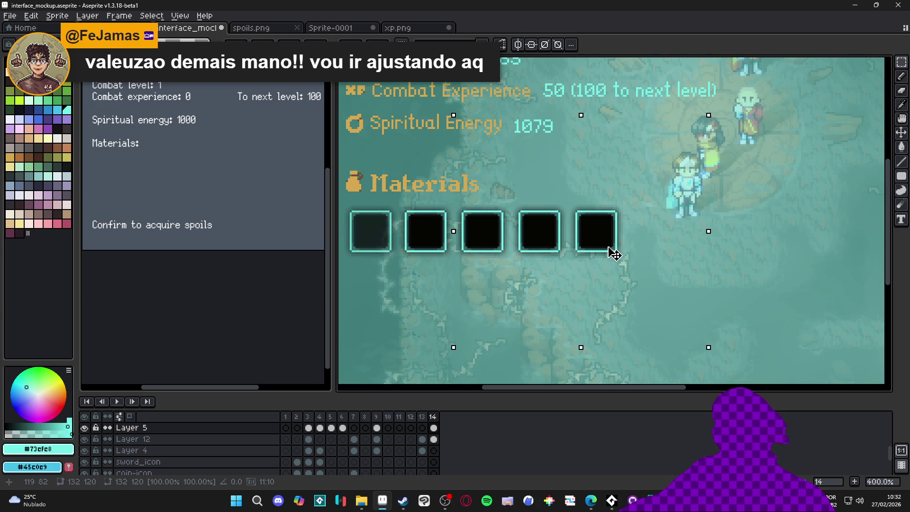
scroll(636, 267, "down", 1)
Copy the five slots and paste them to the right, completing a row of nine
left_click_drag(376, 333, 669, 166)
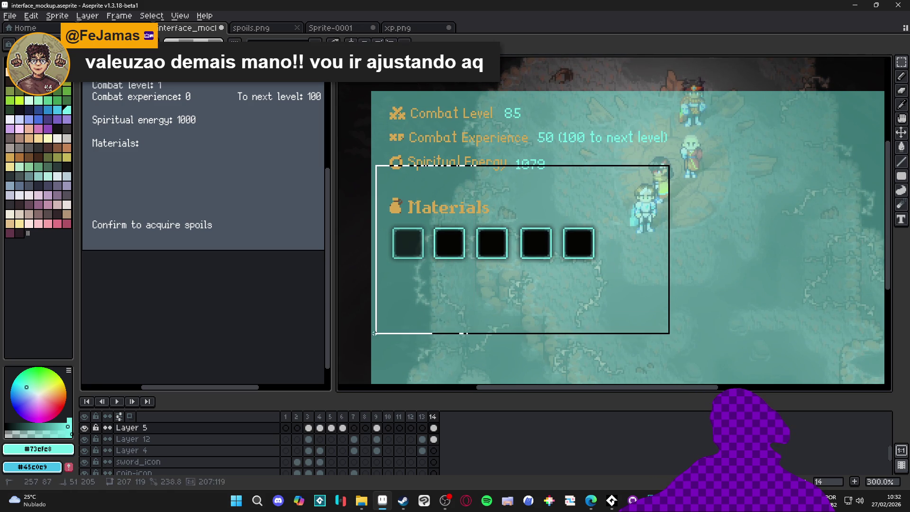
key("ctrl+c")
key("ctrl+v")
mouse_move(533, 274)
left_mouse_down()
mouse_move(731, 266)
mouse_move(707, 264)
mouse_move(705, 274)
left_mouse_up()
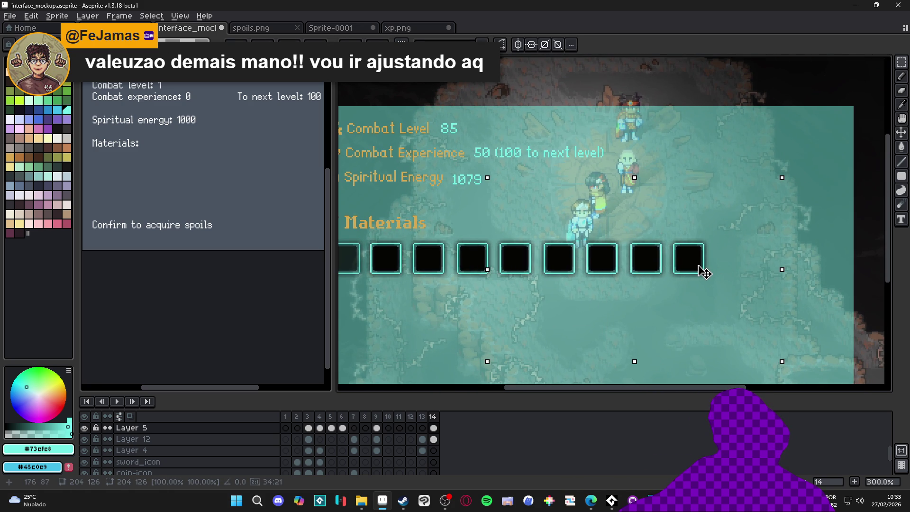
scroll(700, 268, "down", 1)
key("ctrl+d")
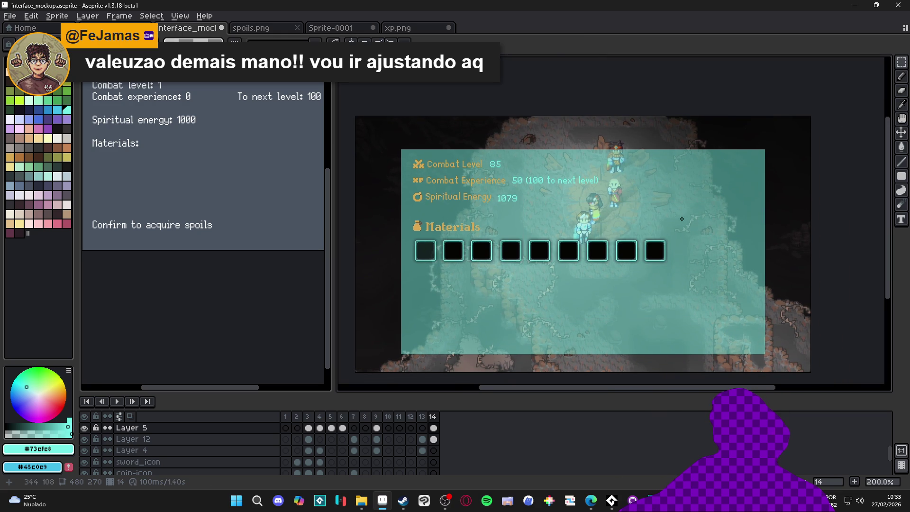
mouse_move(709, 186)
left_mouse_down()
mouse_move(450, 328)
mouse_move(404, 330)
left_mouse_up()
mouse_move(629, 284)
left_mouse_down()
mouse_move(704, 197)
mouse_move(610, 287)
left_mouse_up()
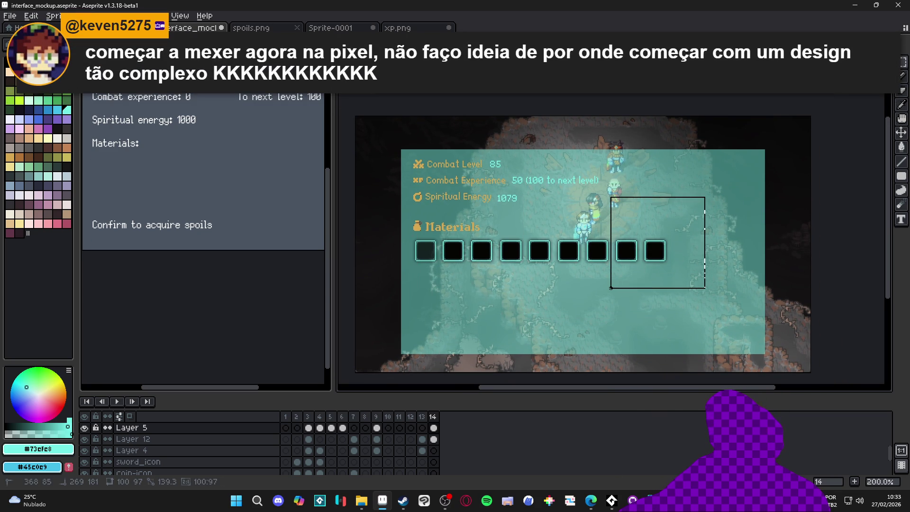